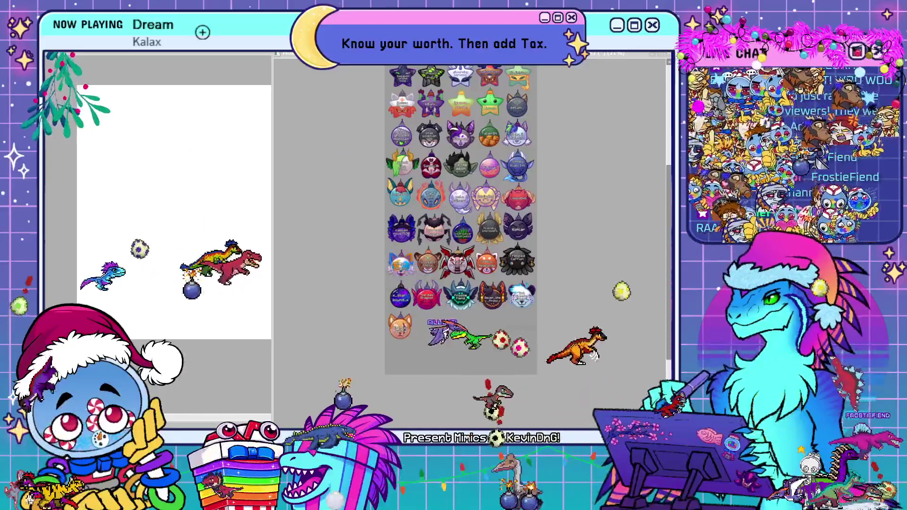
Step: Zoom the badge sheet from 21% to 25% and scroll up to the top row of star badges
key(ctrl+plus)
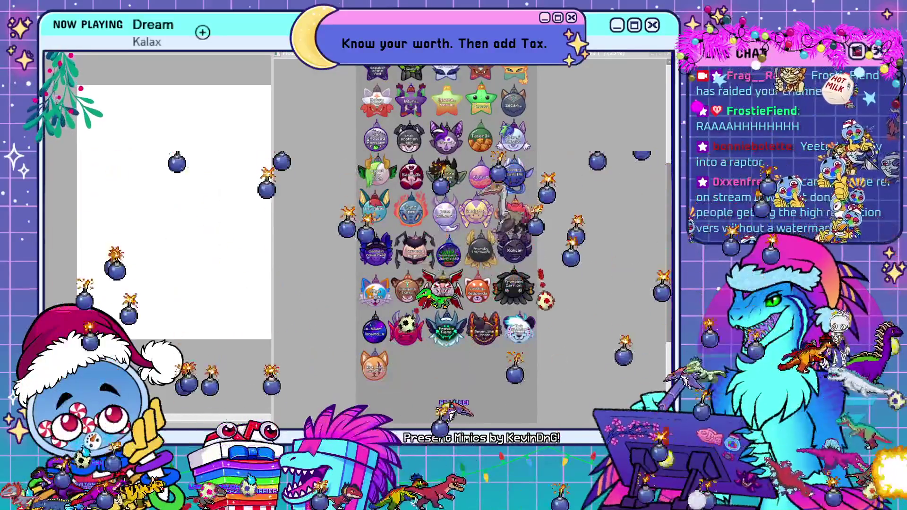
scroll(668, 199, up, 2)
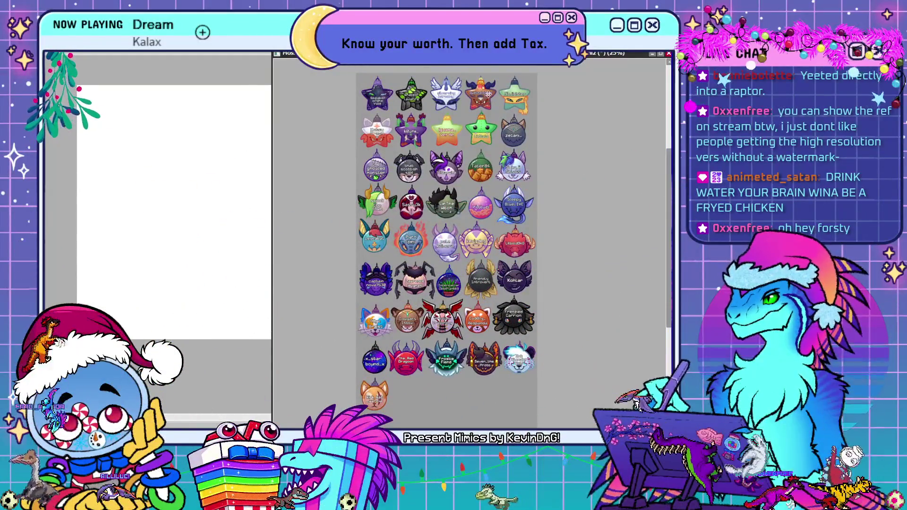
Step: Maximise the canvas window so the ornament badge sheet fills the whole workspace
double_click(629, 53)
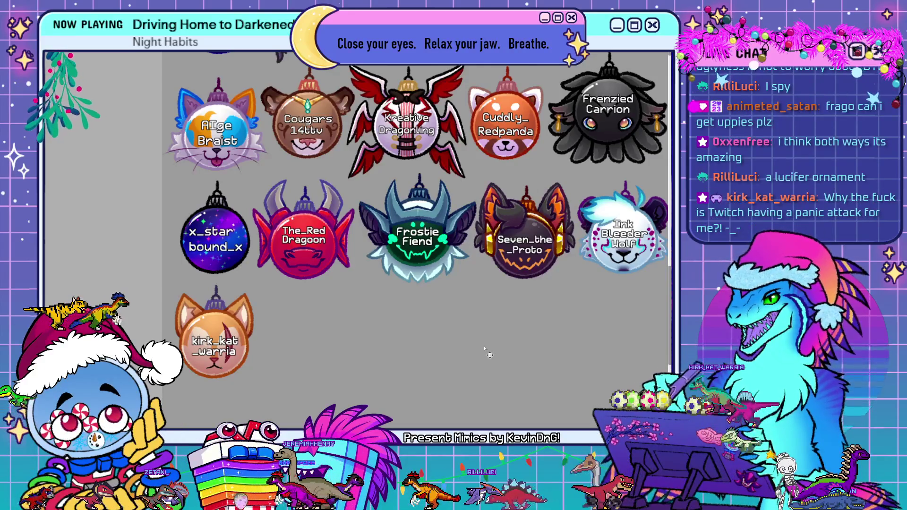
Step: Zoom out one level to reveal another row of ornament badges
key(ctrl+minus)
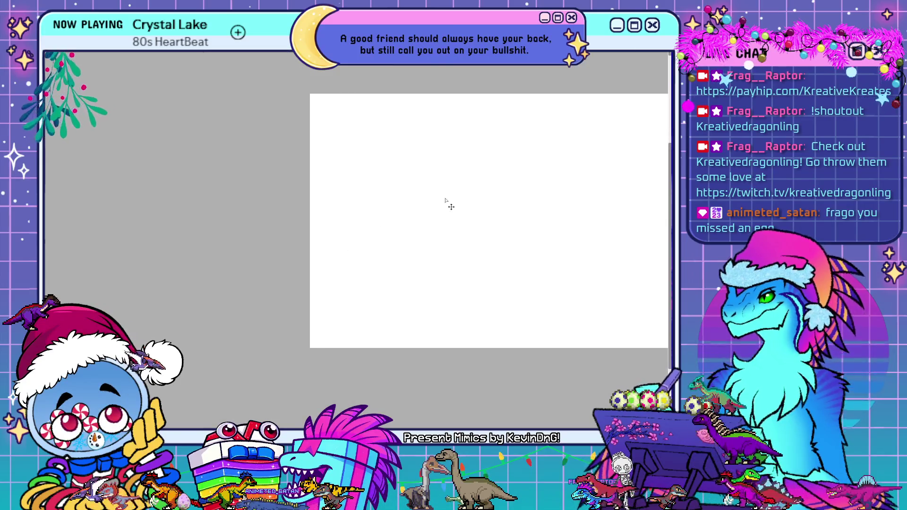
Step: Paste the pink-and-black cat reference, zoom in, and show it beside the ornament sheet
key(ctrl+v)
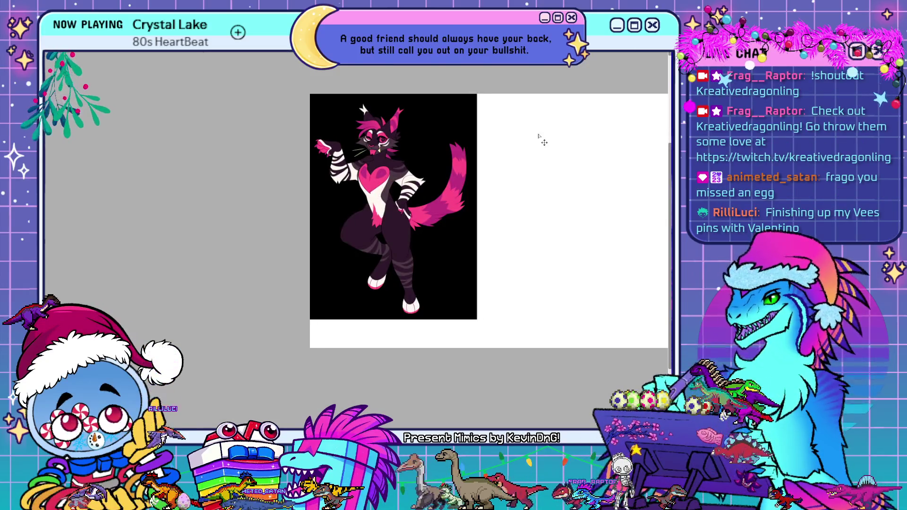
scroll(465, 134, up, 1)
scroll(468, 142, up, 1)
scroll(473, 161, up, 2)
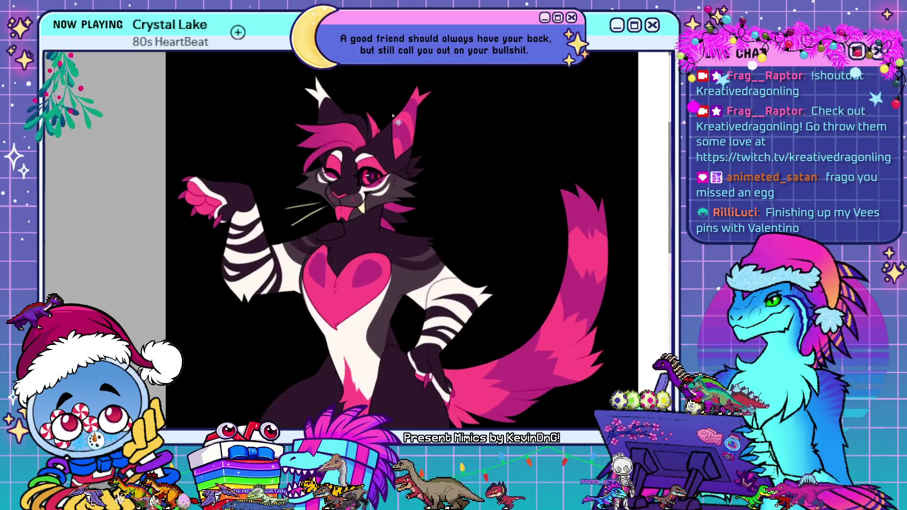
scroll(476, 177, up, 1)
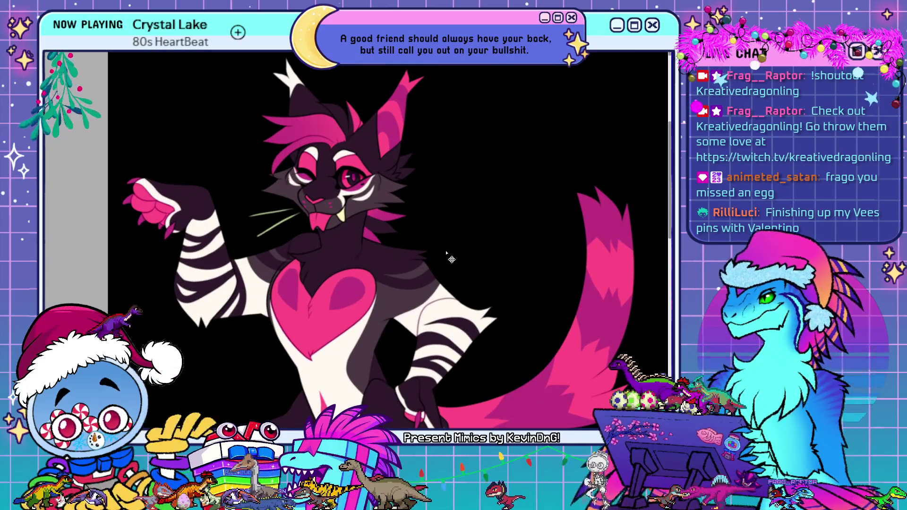
key(ctrl+Tab)
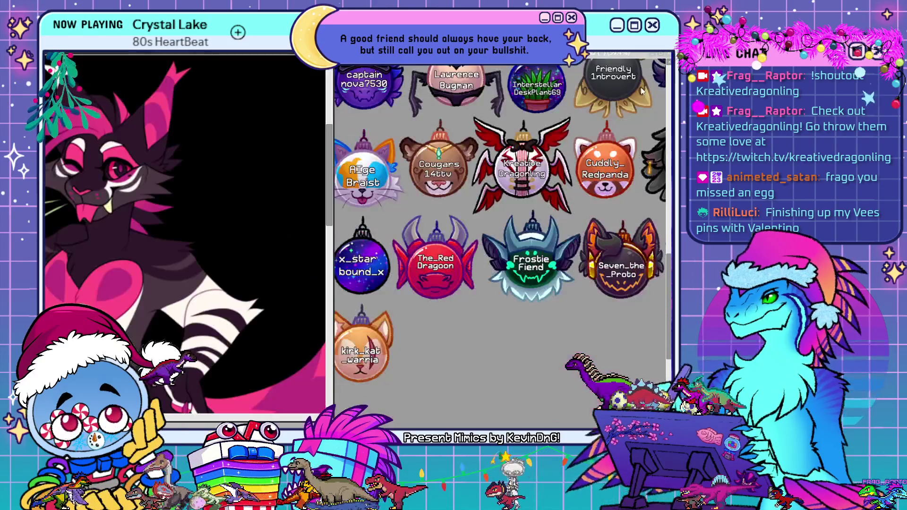
drag(198, 175, 239, 203)
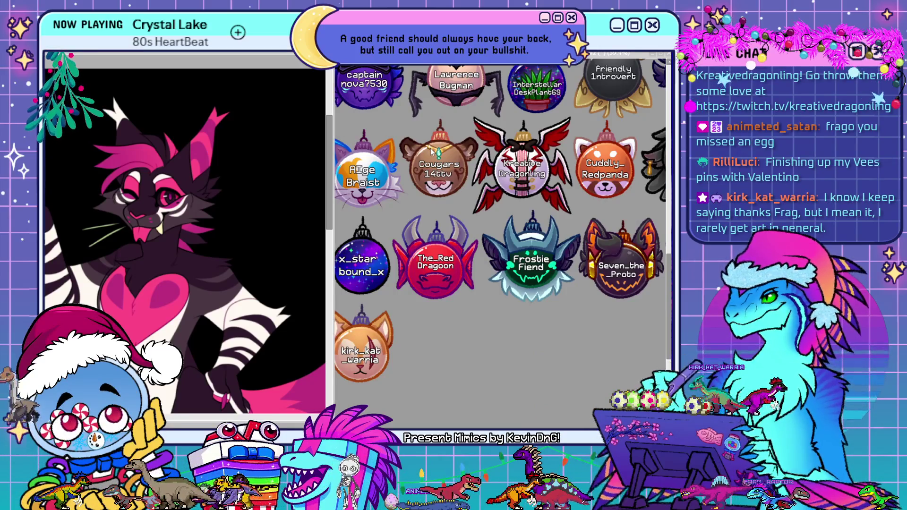
Step: Bring up the blank grey gift new.sai2 ornament window, reposition it and enlarge it to fill the workspace
click(274, 158)
drag(274, 158, 380, 58)
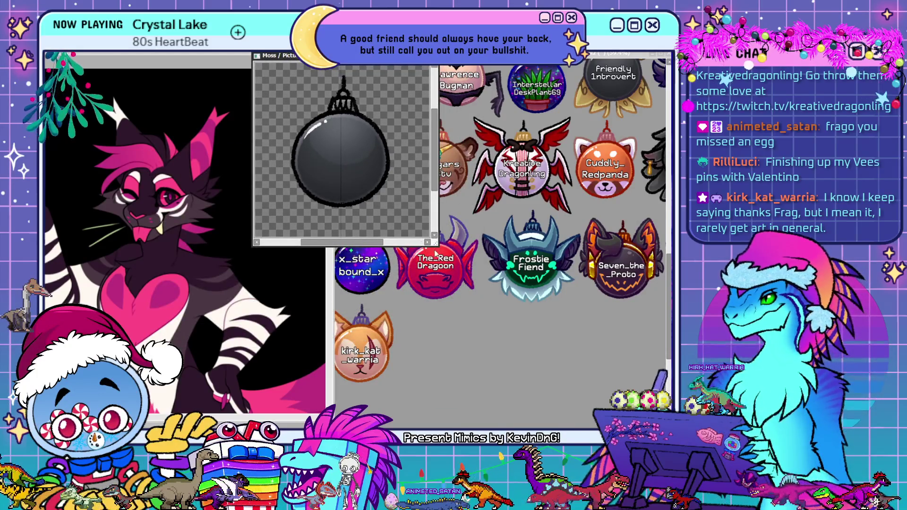
drag(435, 254, 671, 429)
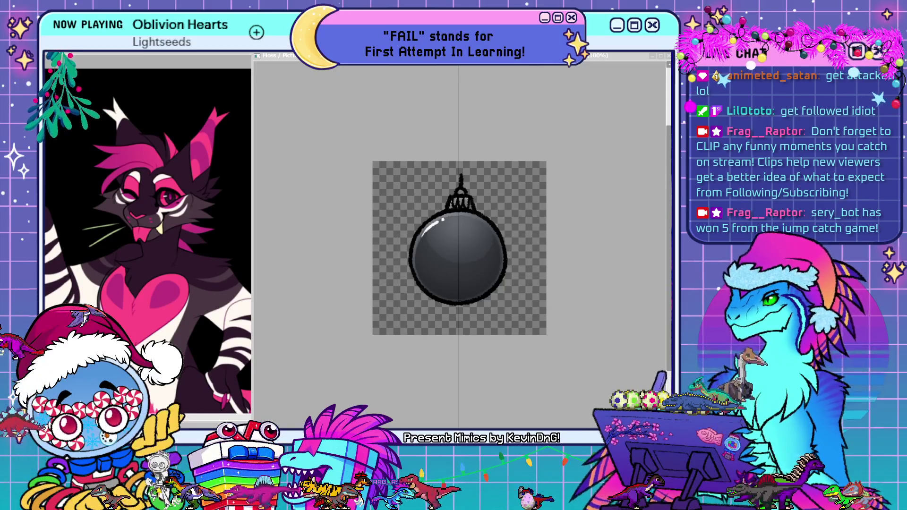
Step: Paint the grey ornament body dark plum and its cap pink-red
key(alt+Tab)
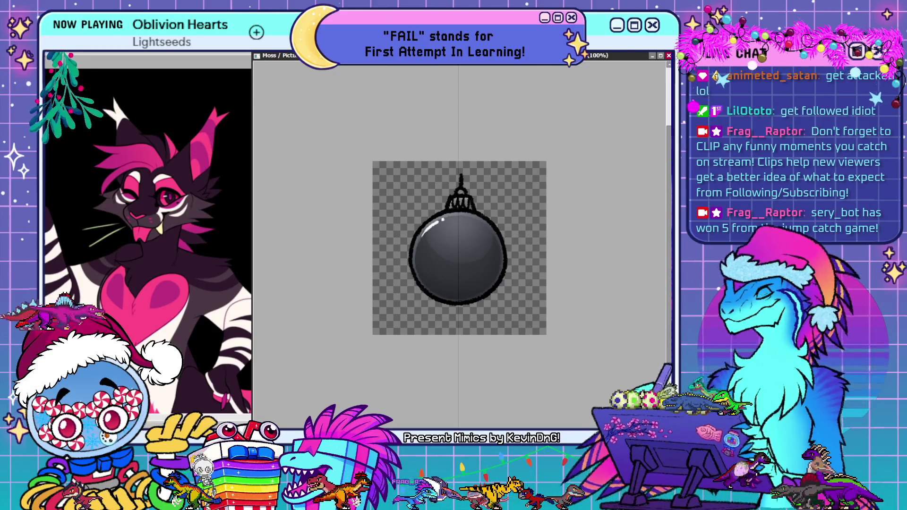
drag(493, 264, 426, 284)
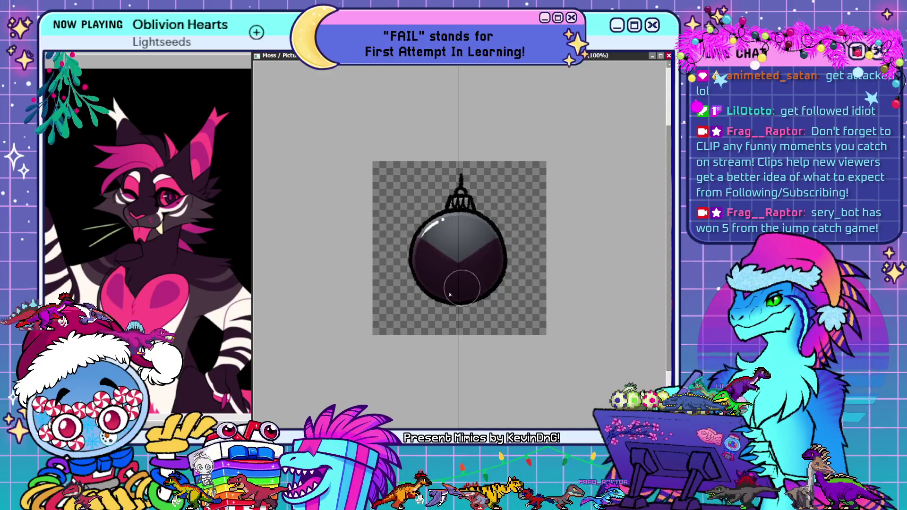
drag(425, 246, 481, 236)
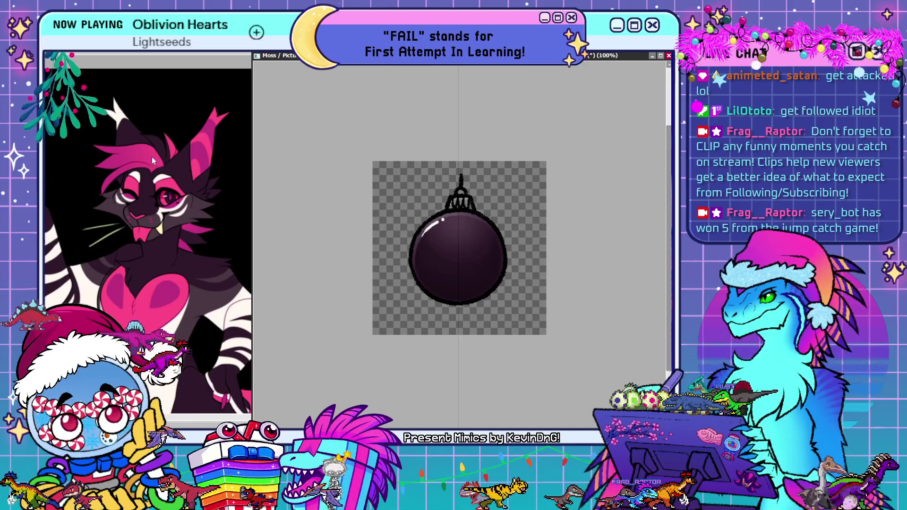
drag(449, 205, 479, 198)
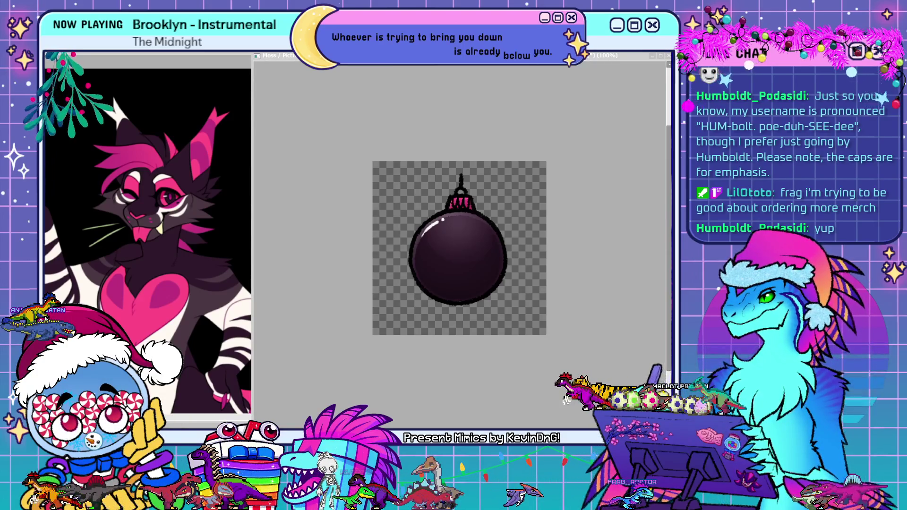
Step: Type the viewer's username as white text on the ornament, centre it and narrow it
click(438, 251)
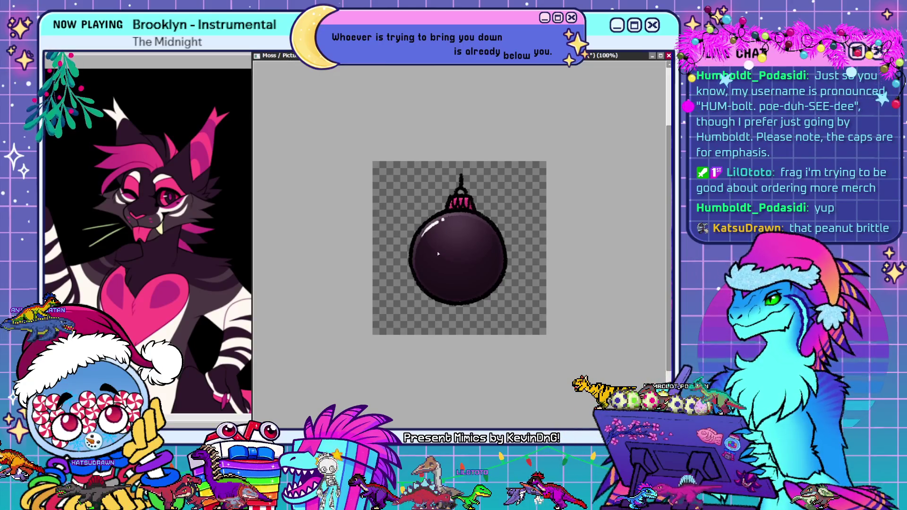
text(0xxenfree)
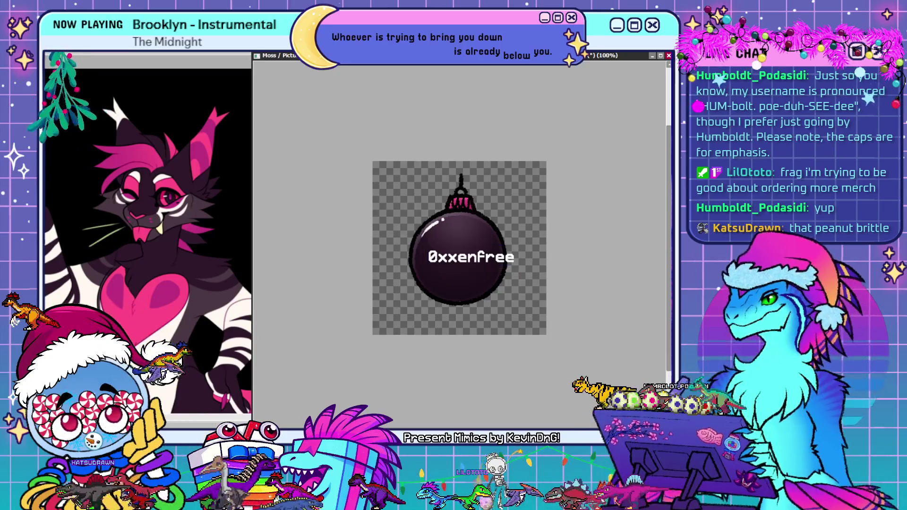
click(499, 258)
drag(498, 258, 486, 257)
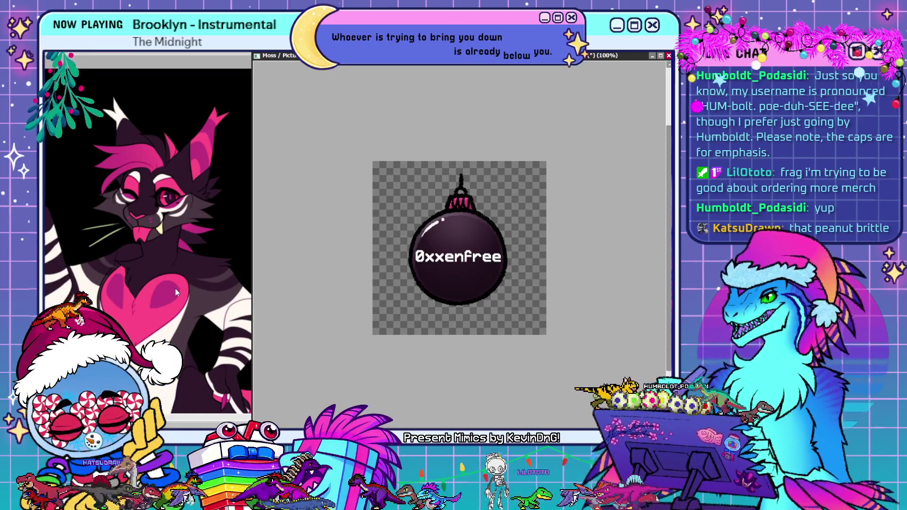
click(472, 246)
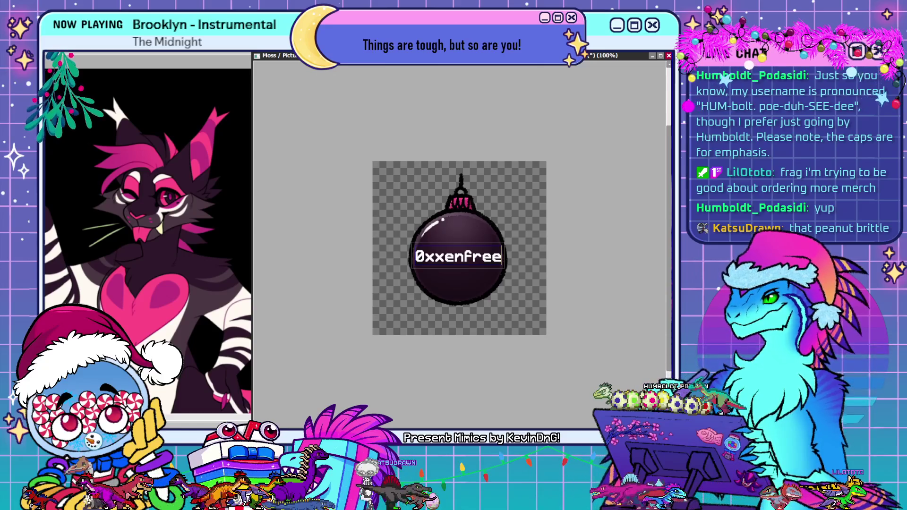
key(ctrl+z)
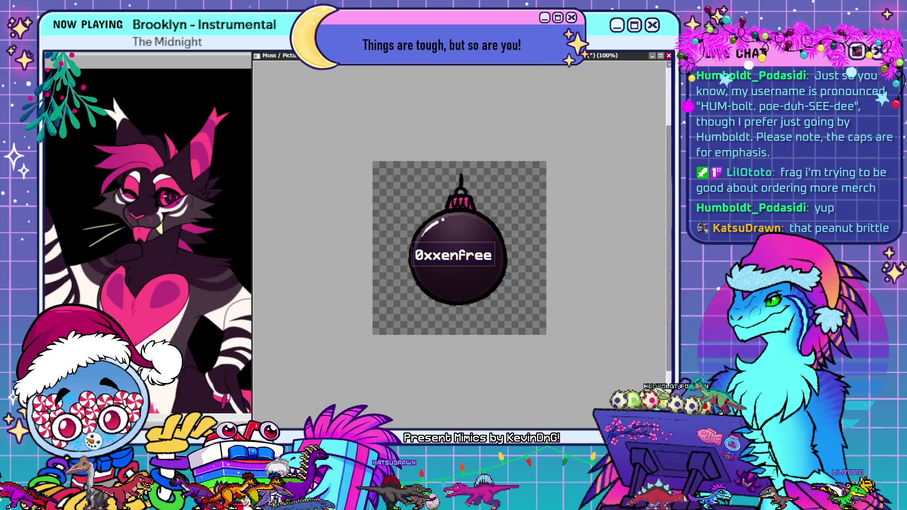
key(ctrl+z)
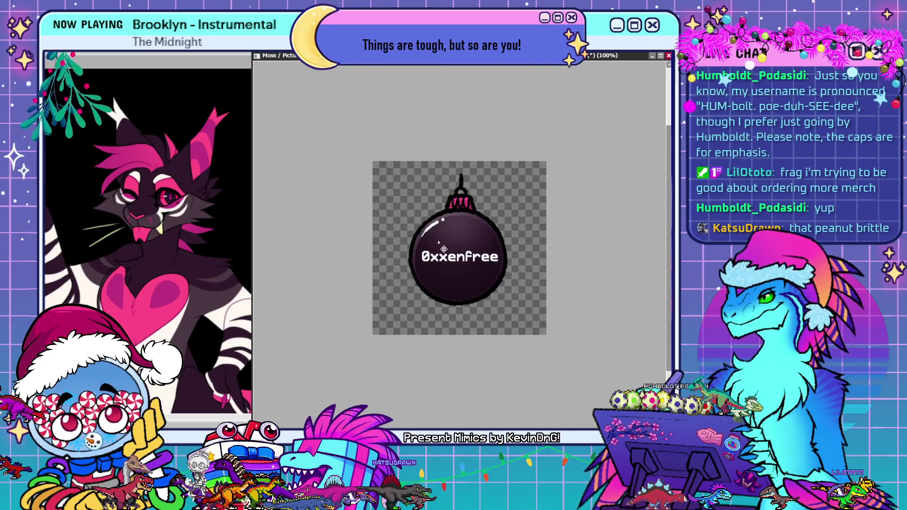
Step: Nudge the username text slightly lower and zoom in on the ornament
drag(437, 240, 436, 241)
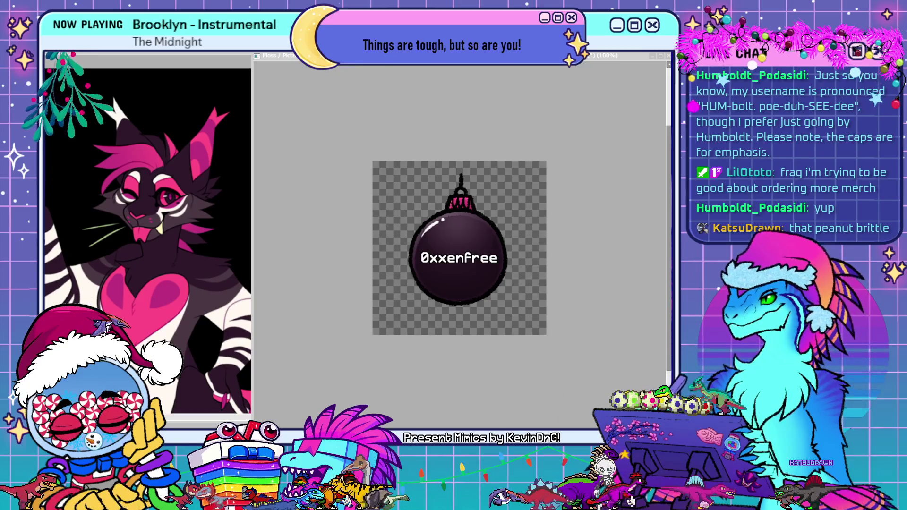
key(ctrl+plus)
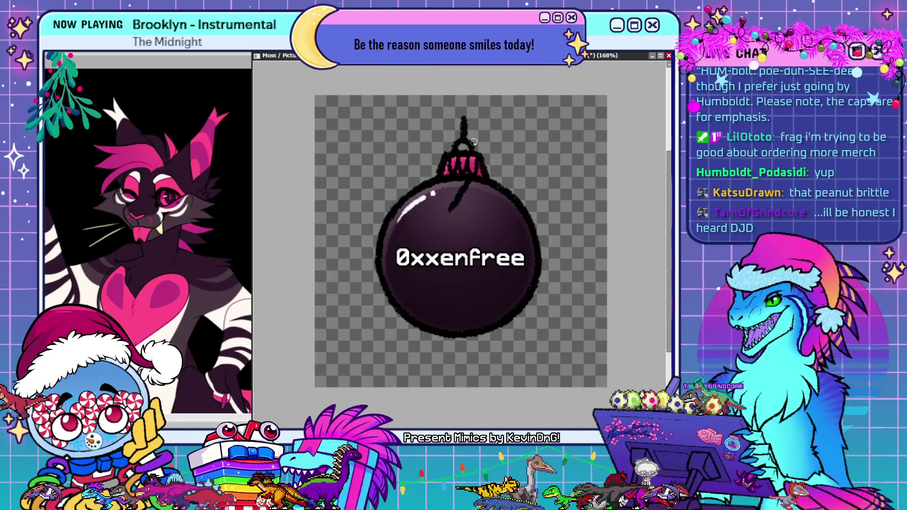
Step: Replace the stroke under the cap with a dark line down from the cap, without its hook
key(ctrl+z)
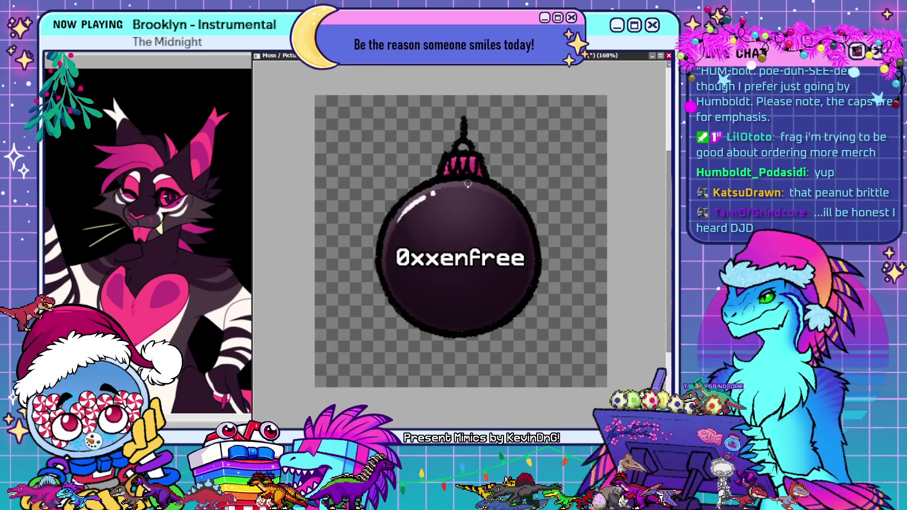
drag(469, 184, 454, 208)
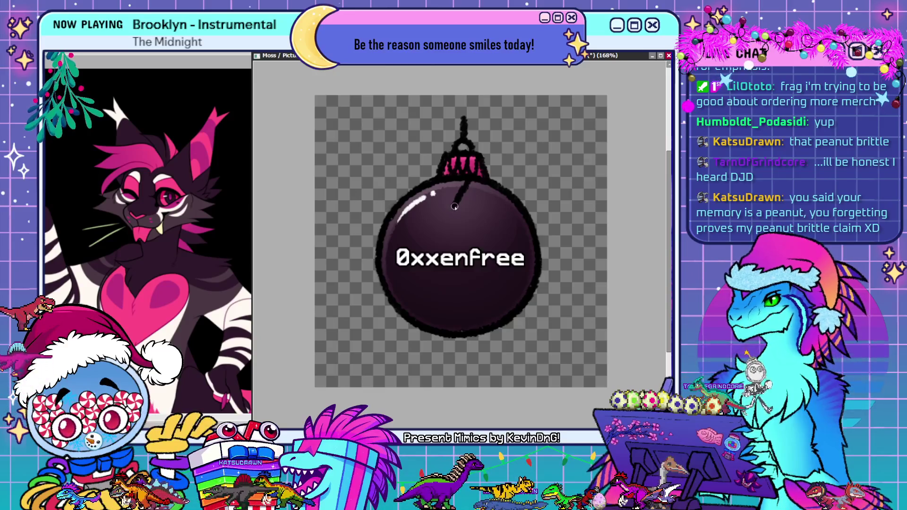
drag(453, 208, 440, 205)
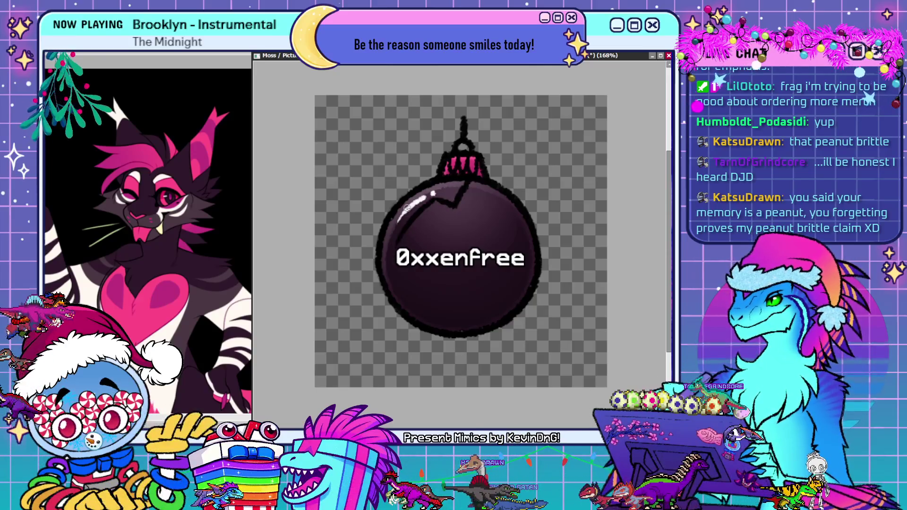
key(ctrl+z)
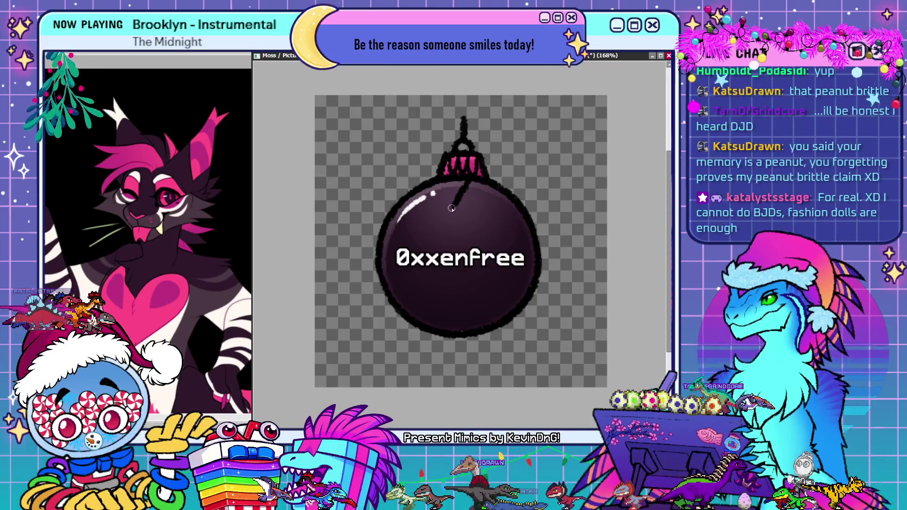
Step: Mirror the canvas, redraw the curved hair line from the hanger, and hide the ornament outline
drag(461, 149, 421, 133)
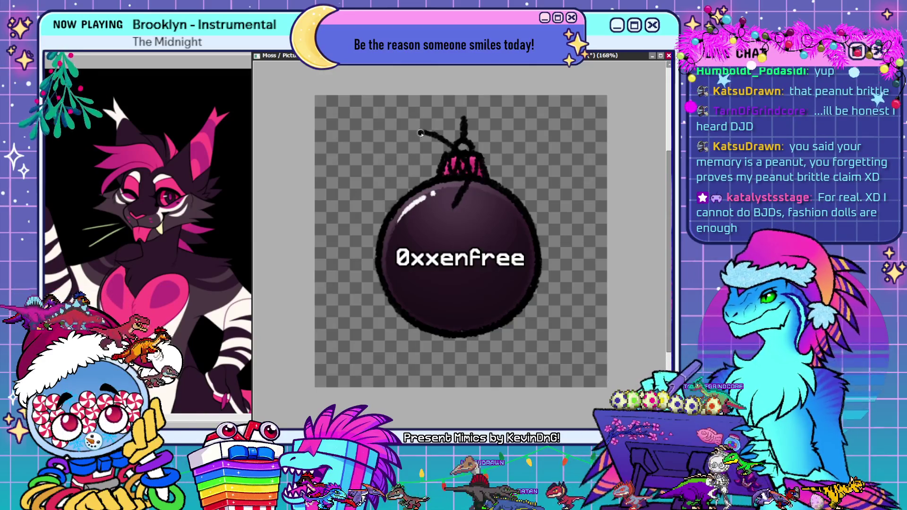
key(ctrl+z)
key(h)
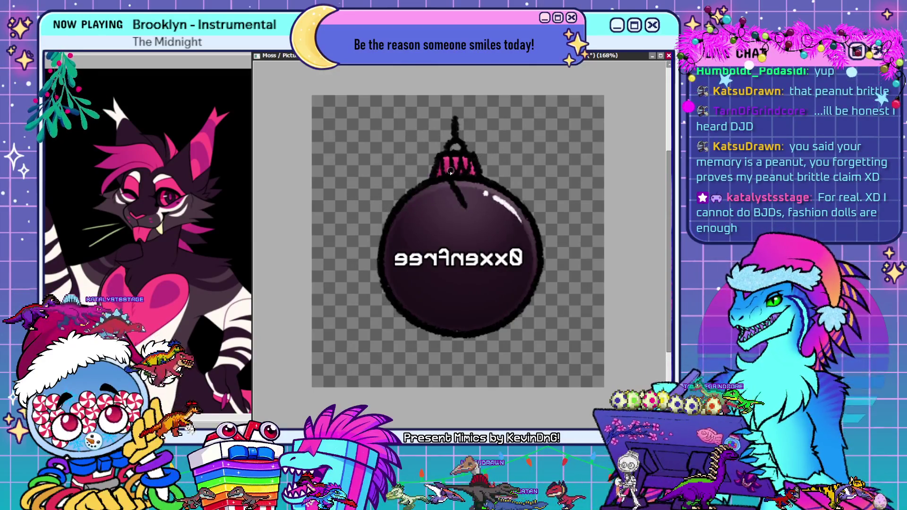
drag(468, 163, 481, 164)
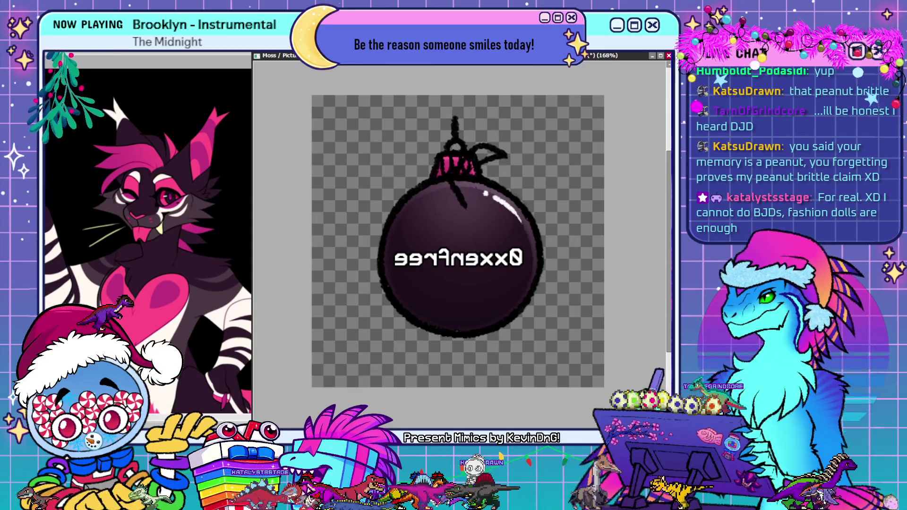
key(ctrl+z)
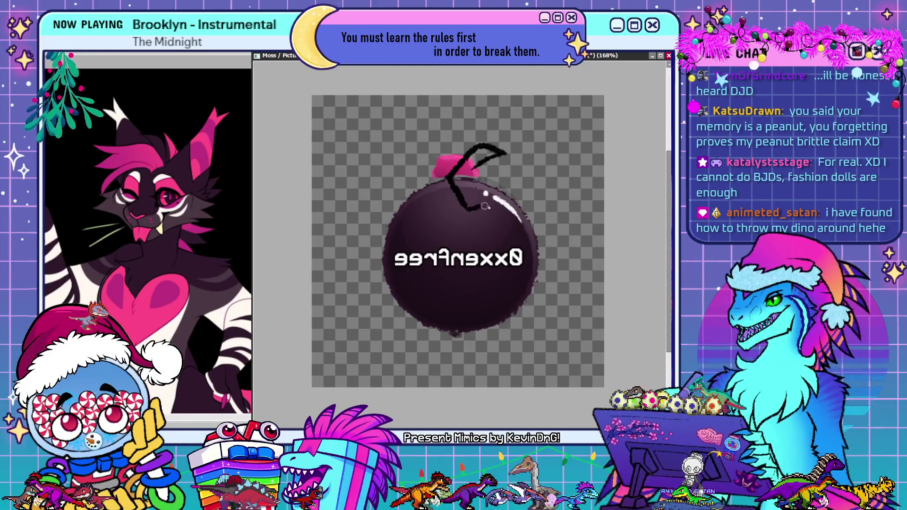
Step: Flip the canvas back and add two black strokes forming a wing shape at the upper left
key(h)
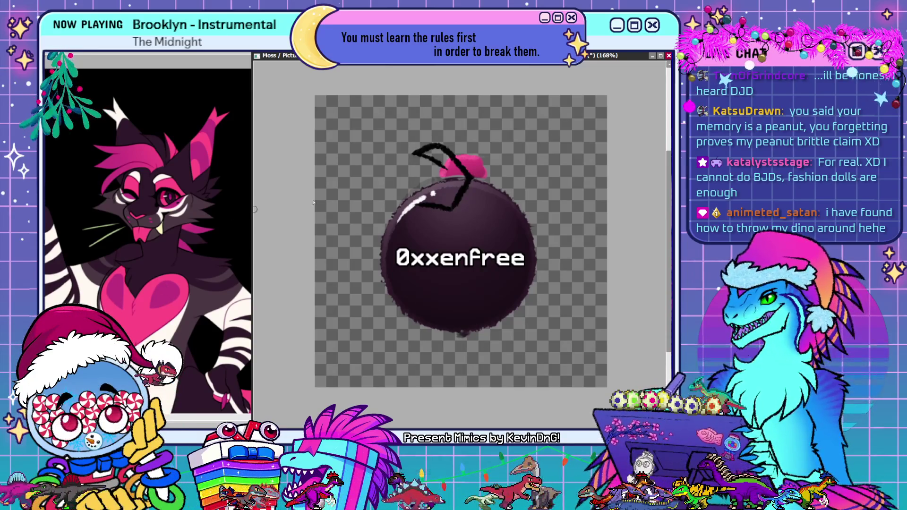
drag(410, 163, 447, 166)
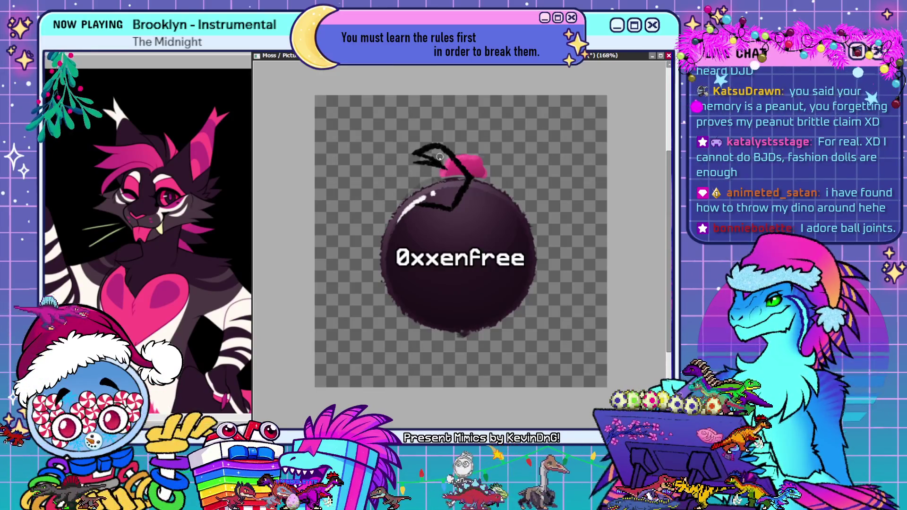
mouse_move(361, 208)
mouse_down()
mouse_move(401, 198)
mouse_move(415, 227)
mouse_up()
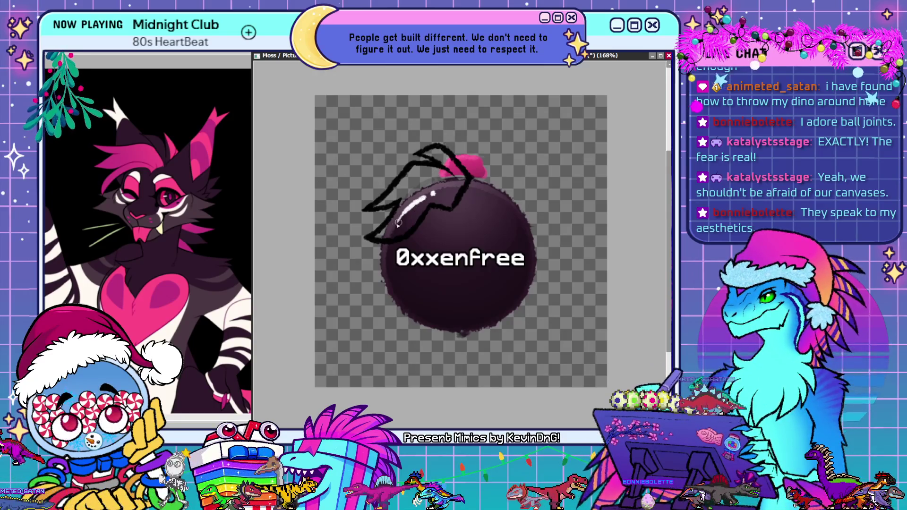
Step: Hide and reshow the sketch lines, then mirror and unmirror the canvas to compare the ornament
key(ctrl+z)
key(ctrl+y)
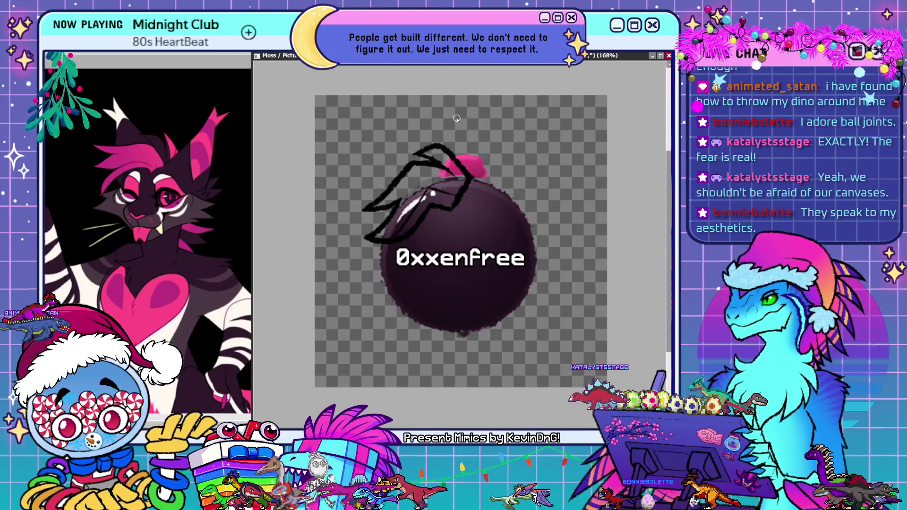
key(h)
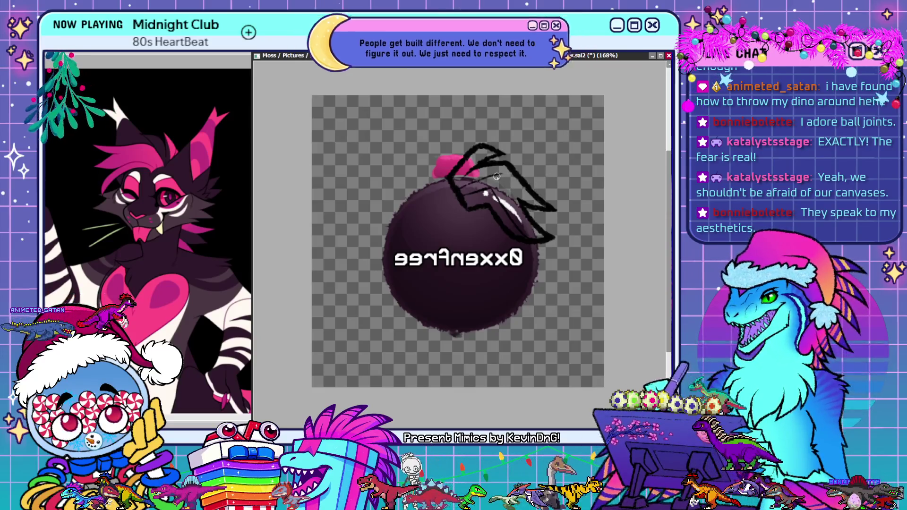
key(h)
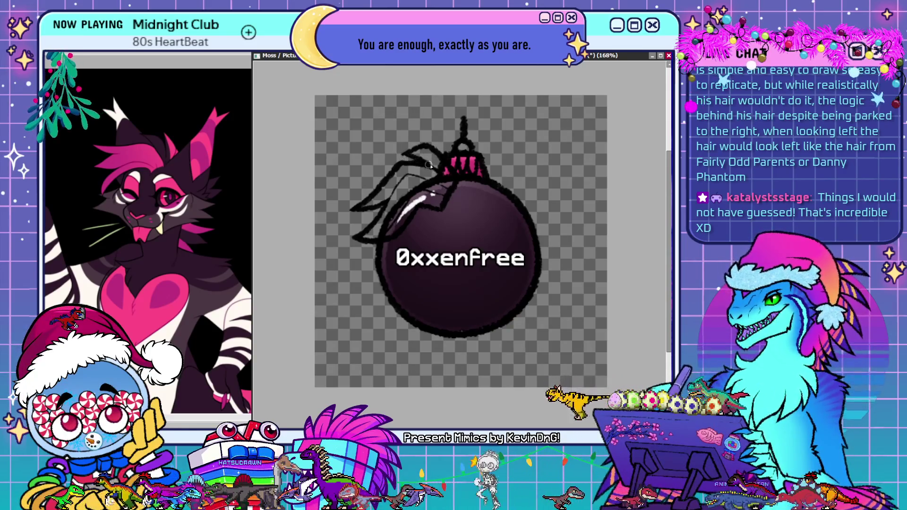
Step: Mirror the canvas horizontally for drawing the wing-like loops beside the cap
key(h)
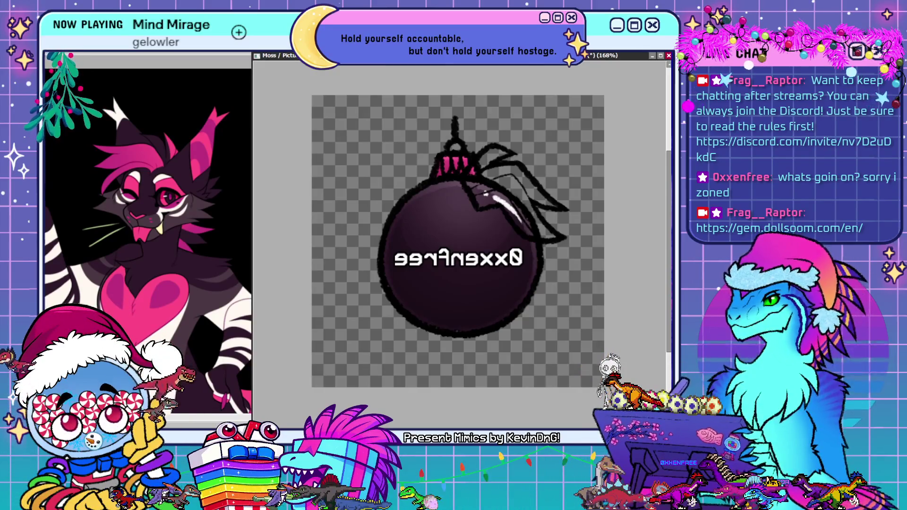
Step: Unmirror the canvas and paint a first pink stroke on the tuft's upper-left loop
key(h)
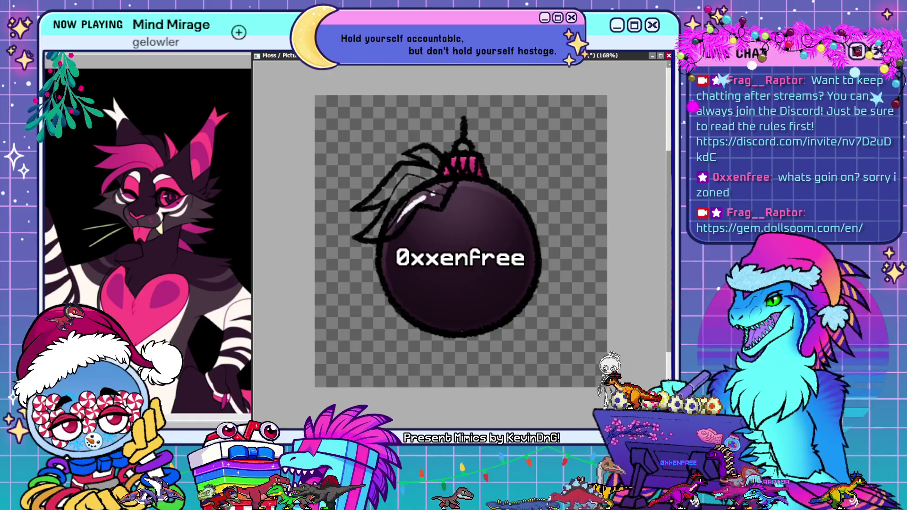
key(alt+Tab)
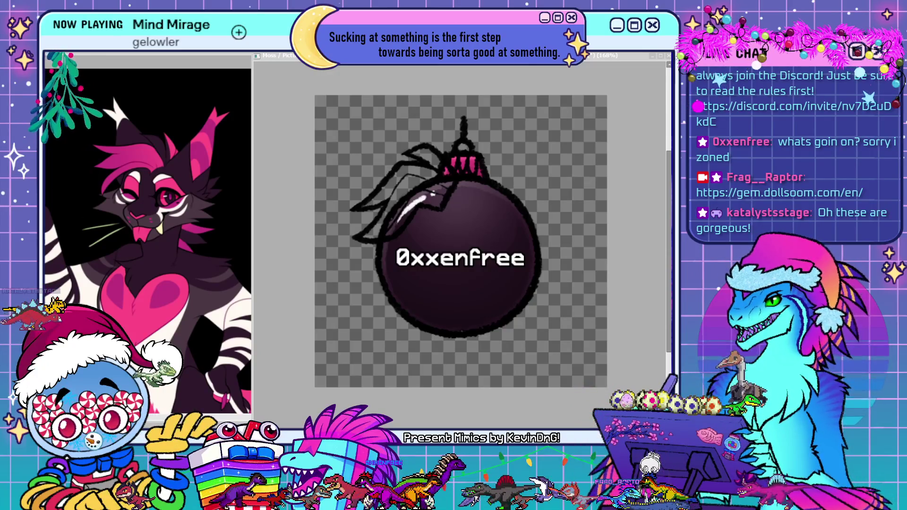
key(alt+Tab)
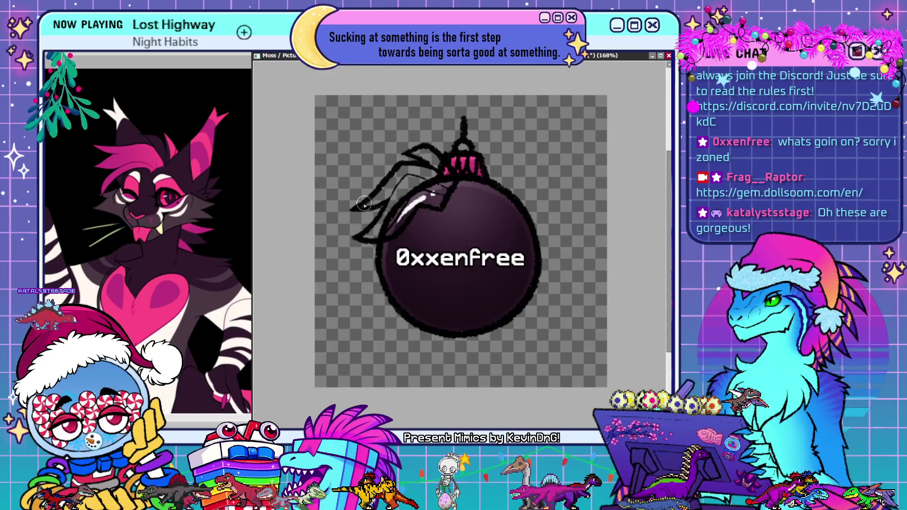
mouse_move(405, 185)
mouse_down()
mouse_move(390, 202)
mouse_move(401, 173)
mouse_up()
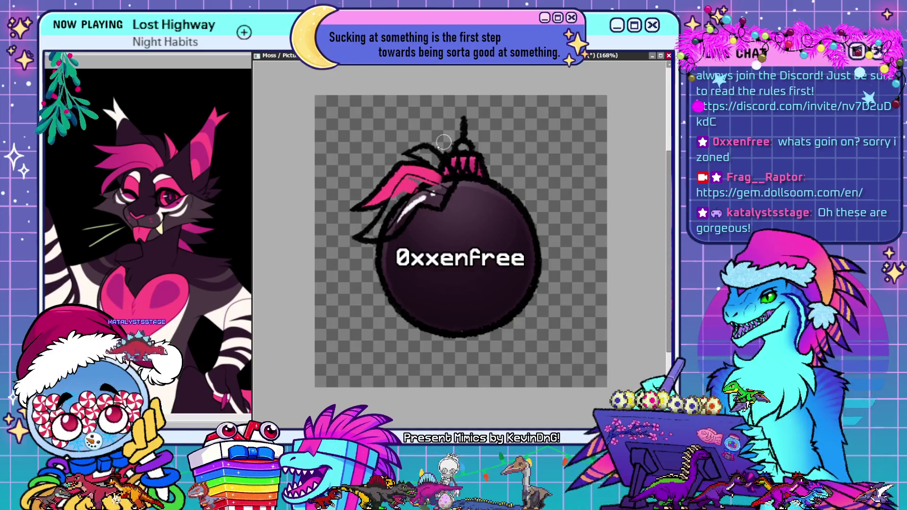
Step: Paint the tuft's upper and lower-left strands hot pink, undoing the stray dark stroke by the cap
drag(401, 173, 442, 164)
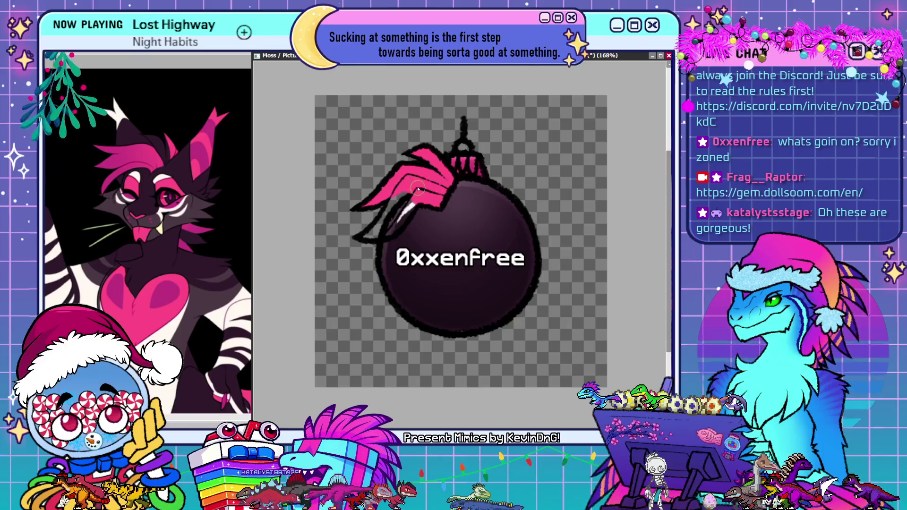
drag(406, 196, 396, 222)
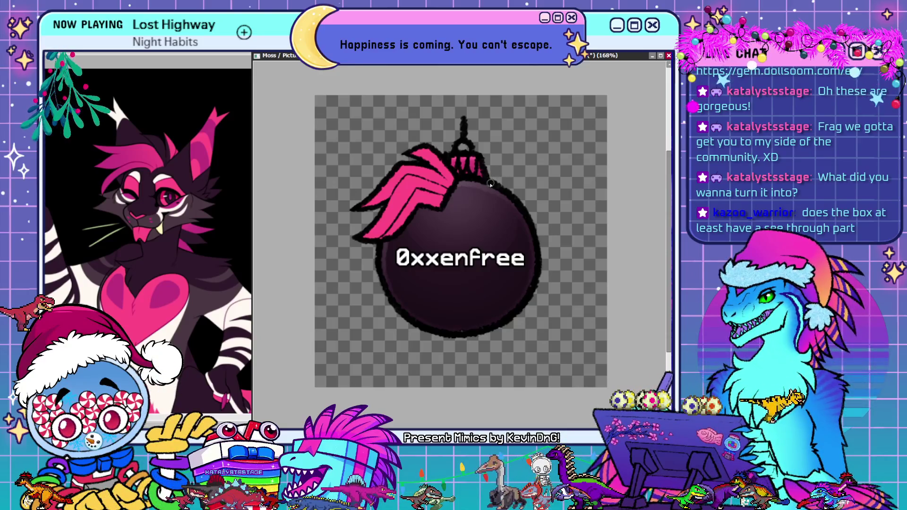
key(ctrl+z)
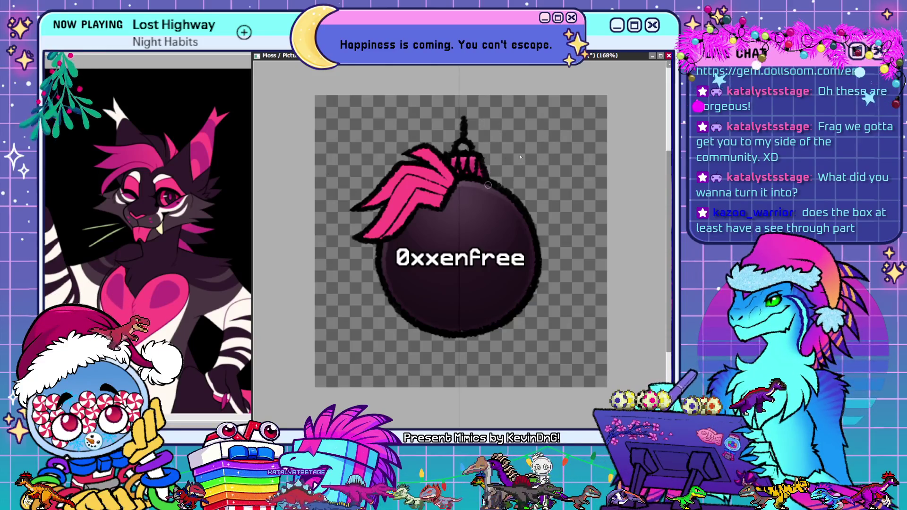
Step: Draw matching black wing lines arcing out from both sides of the cap, keeping the full strokes
drag(492, 177, 558, 122)
drag(416, 159, 363, 124)
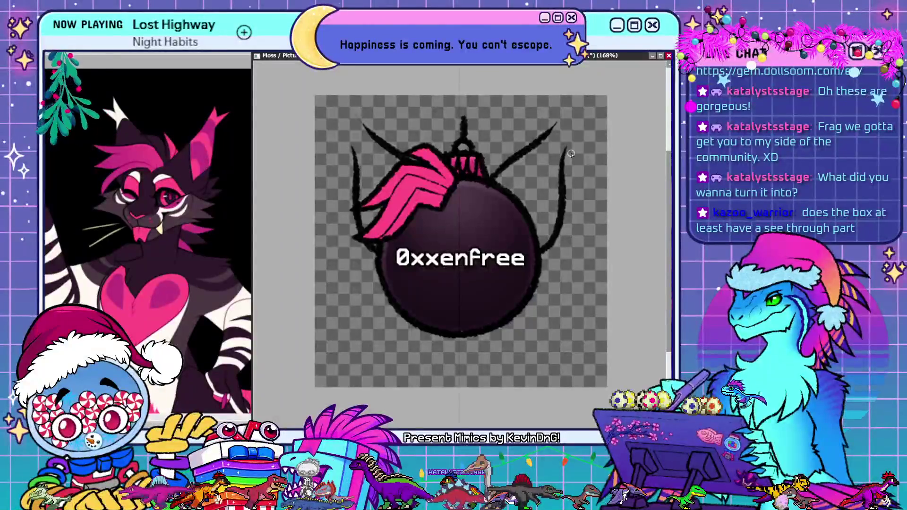
key(ctrl+z)
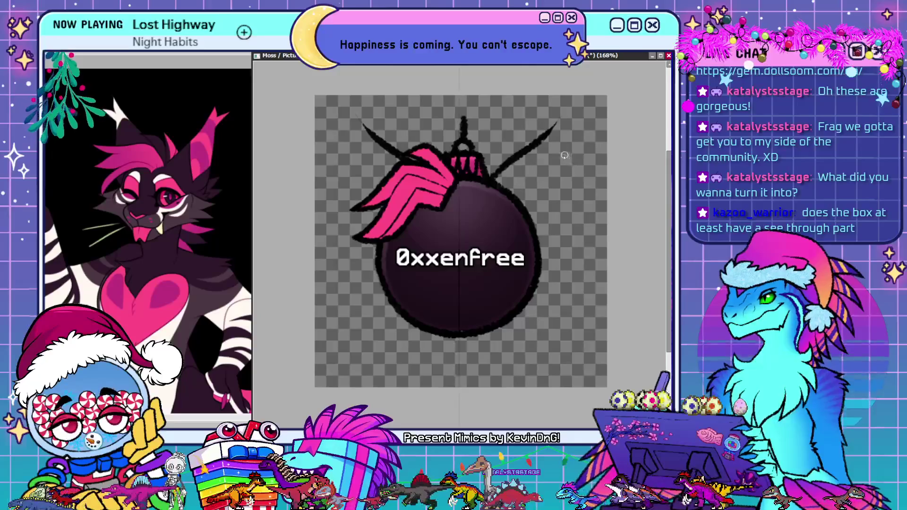
key(ctrl+y)
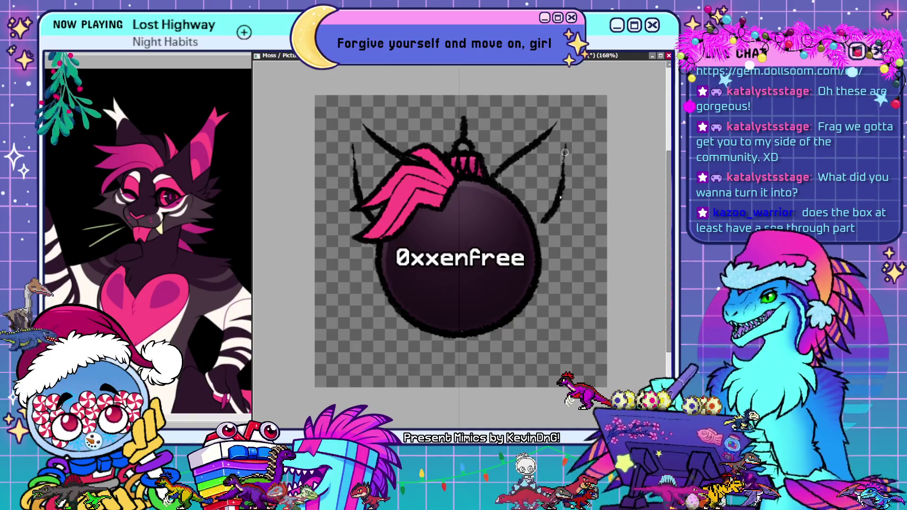
Step: Thicken the right wing line and end it in a small inward-curling claw hook
drag(566, 145, 561, 189)
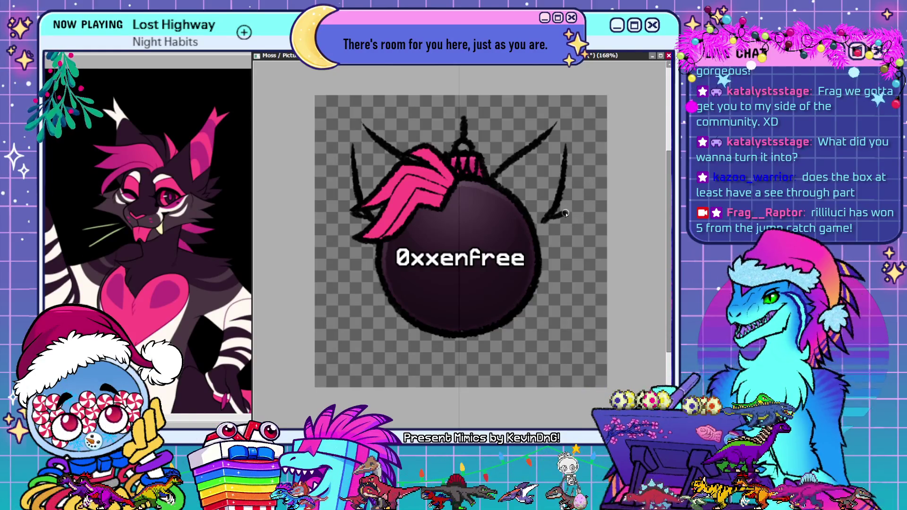
drag(546, 218, 562, 215)
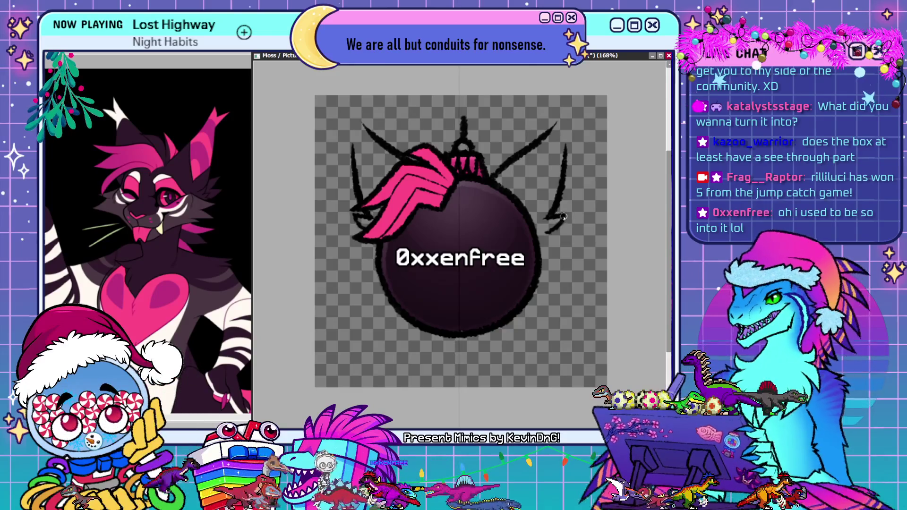
drag(560, 235, 564, 218)
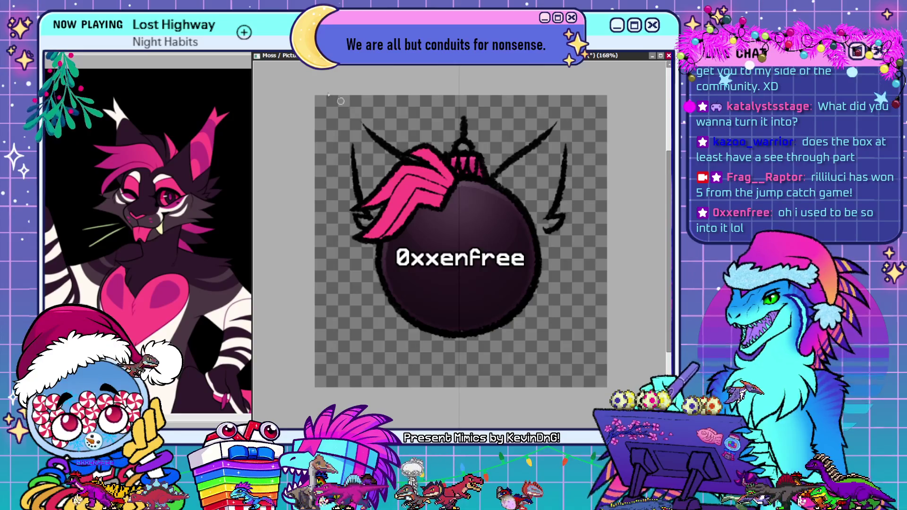
Step: Mirror the view and join the left wing's lower end down to the ball
key(h)
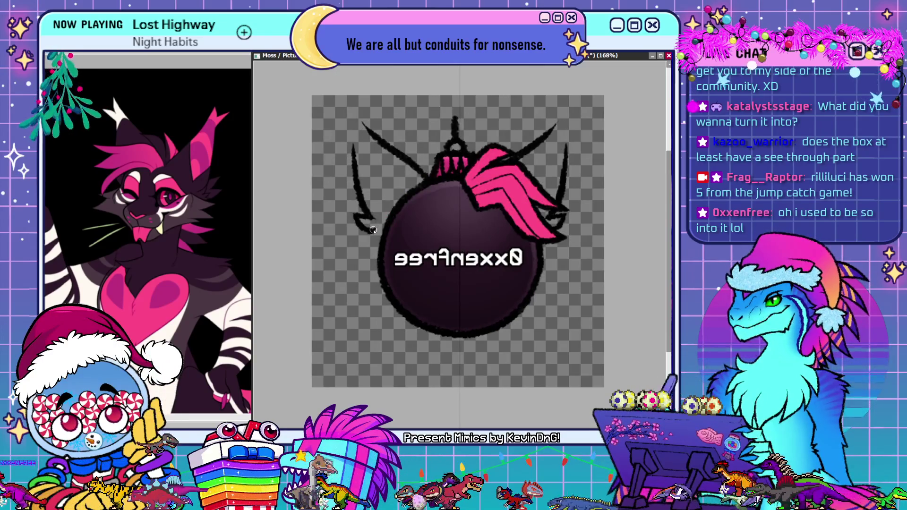
drag(374, 230, 366, 239)
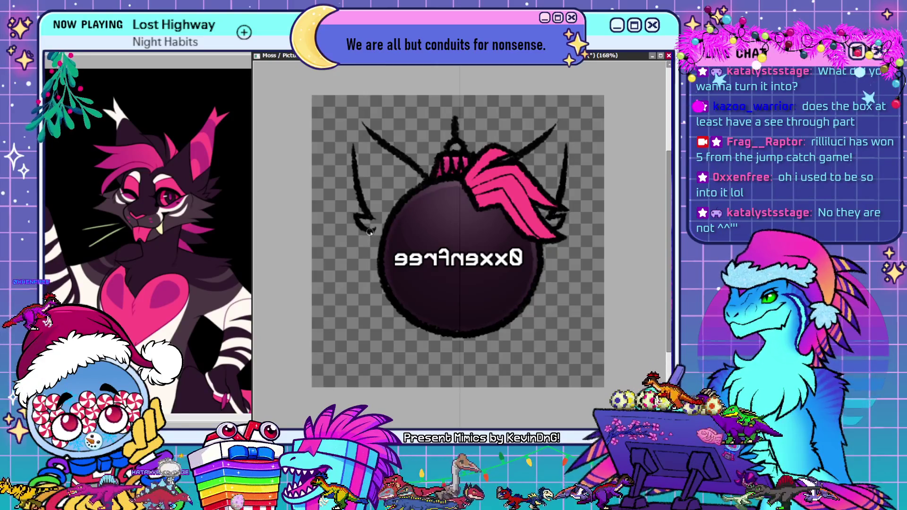
drag(370, 231, 378, 244)
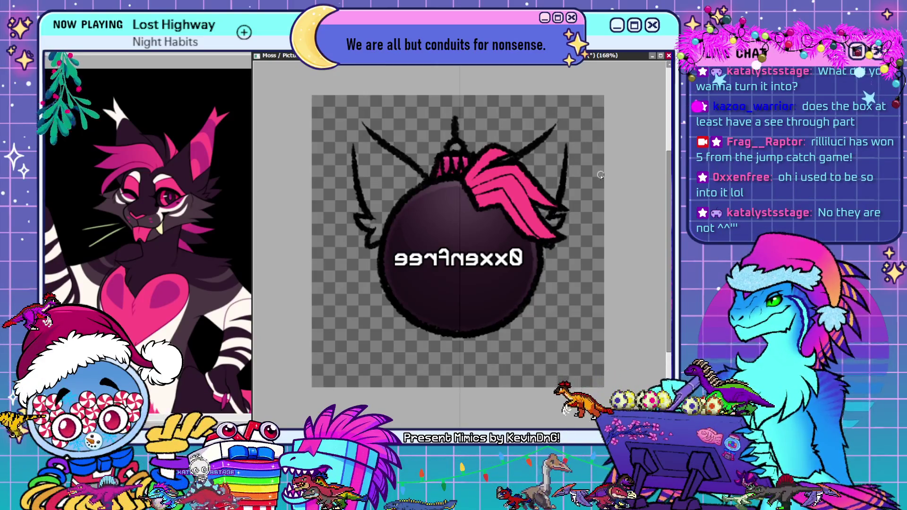
key(ctrl+z)
drag(369, 236, 378, 244)
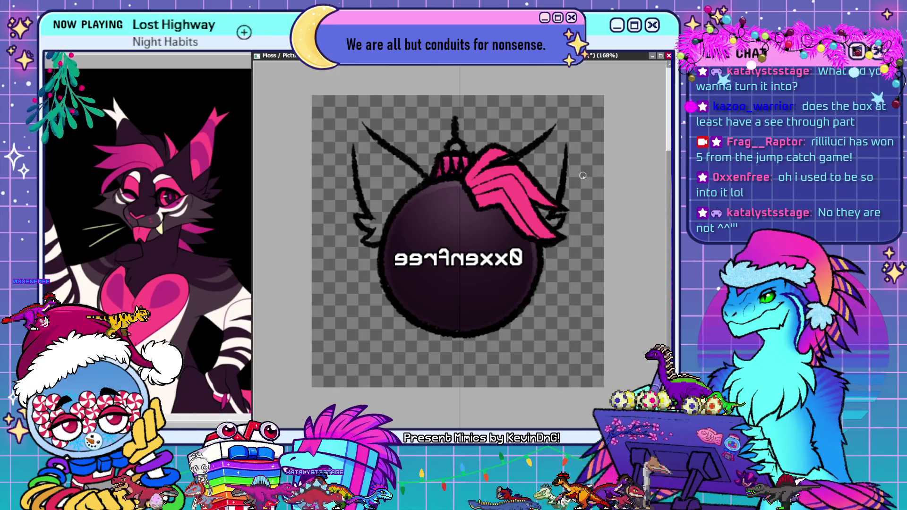
key(ctrl+z)
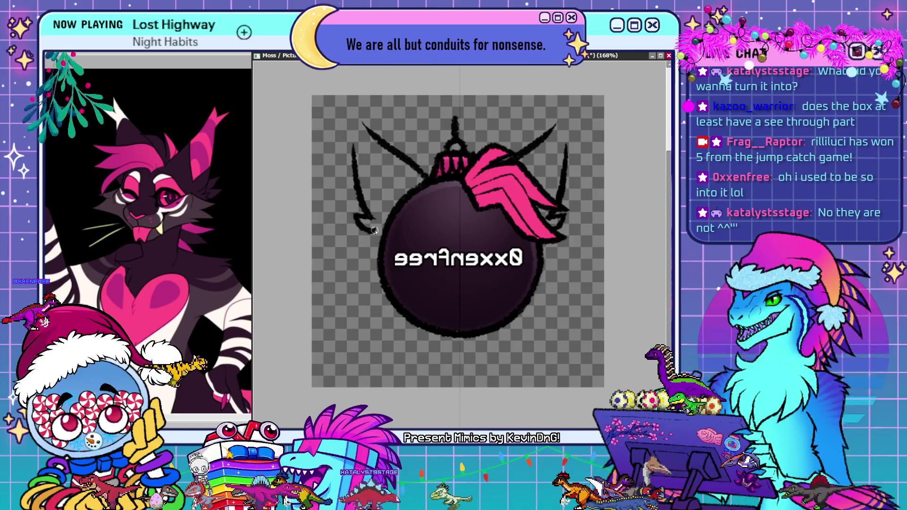
drag(375, 231, 380, 242)
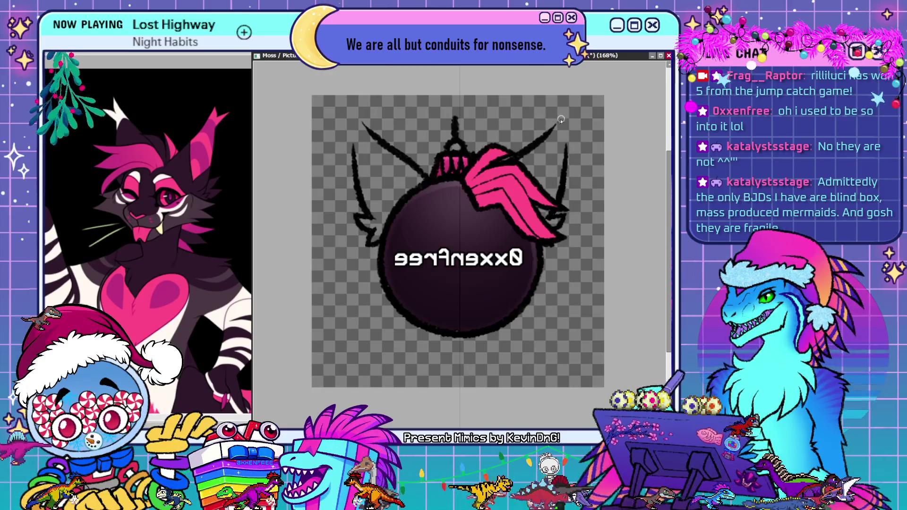
Step: Redraw the top curves longer and higher, adding hooked tips on both sides
key(ctrl+z)
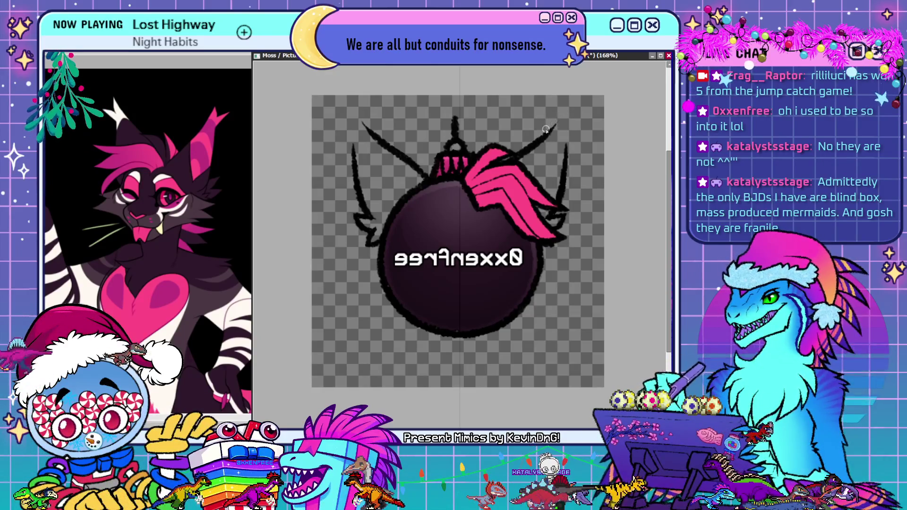
drag(502, 157, 566, 108)
key(ctrl+z)
drag(502, 157, 555, 125)
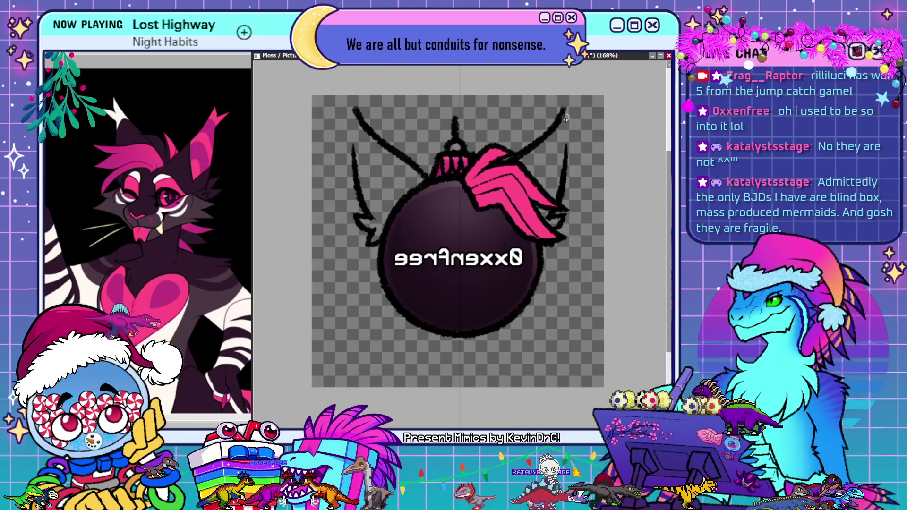
key(ctrl+z)
drag(502, 157, 569, 114)
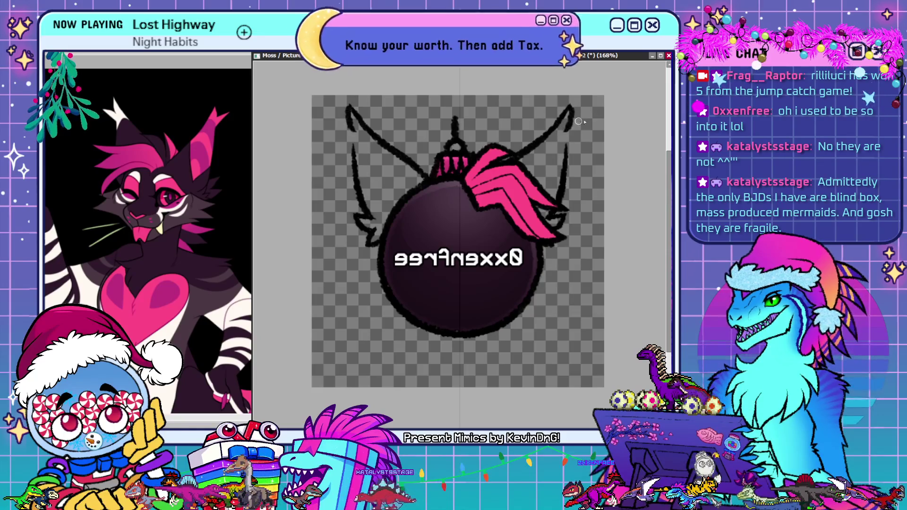
drag(569, 106, 569, 127)
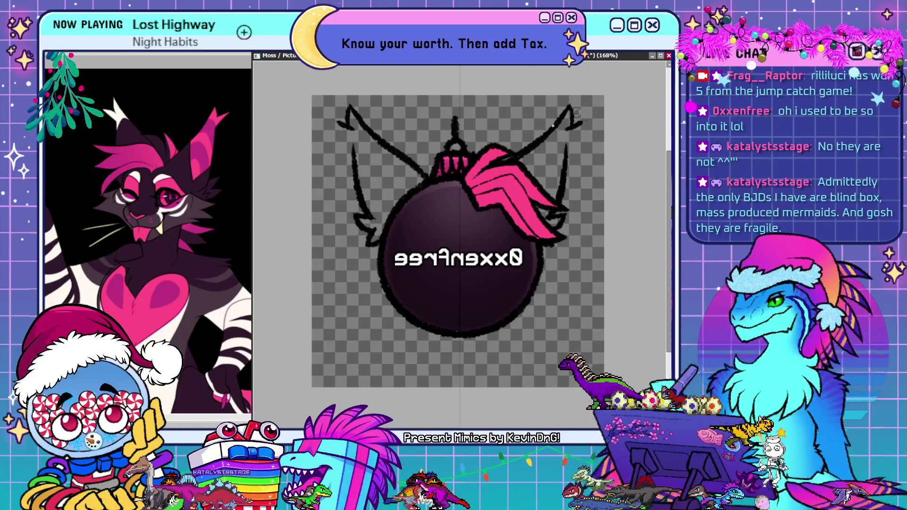
Step: Unflip the view, curl both wing tips lower, and add a thin inner line in the right wing
key(h)
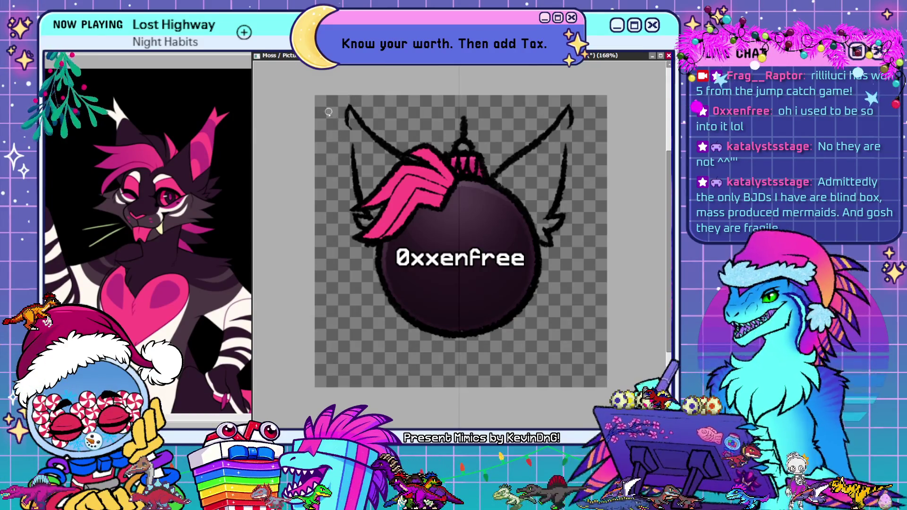
drag(338, 120, 359, 117)
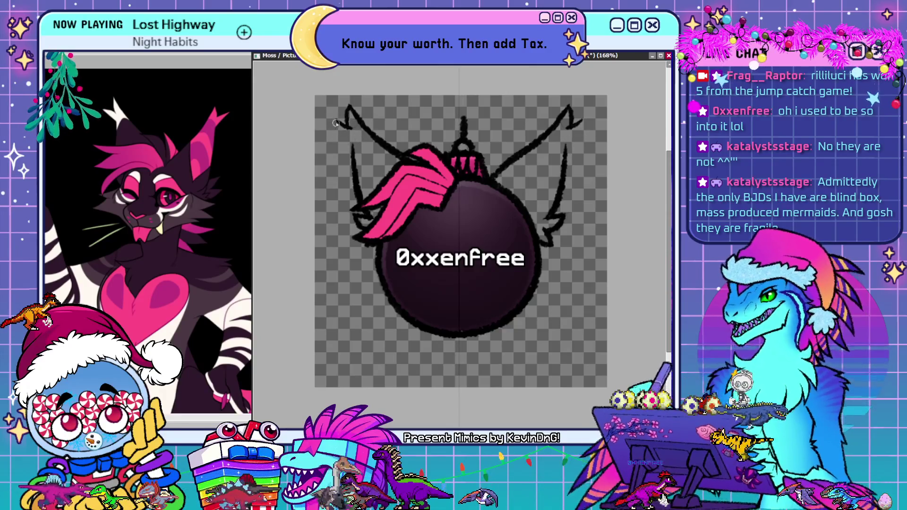
drag(336, 125, 358, 137)
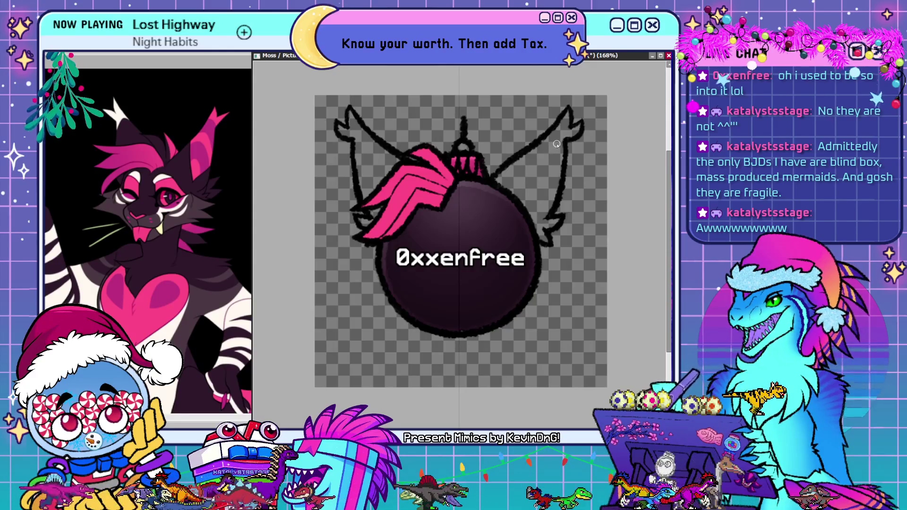
drag(555, 145, 522, 193)
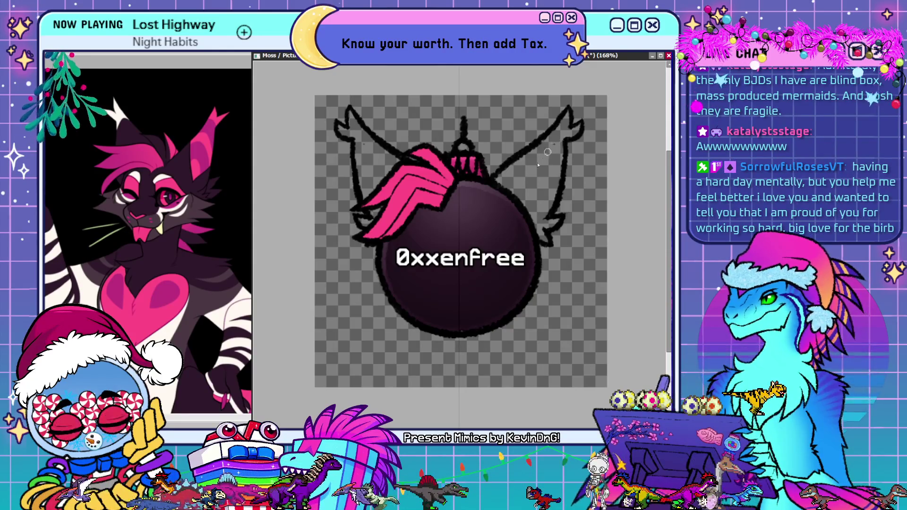
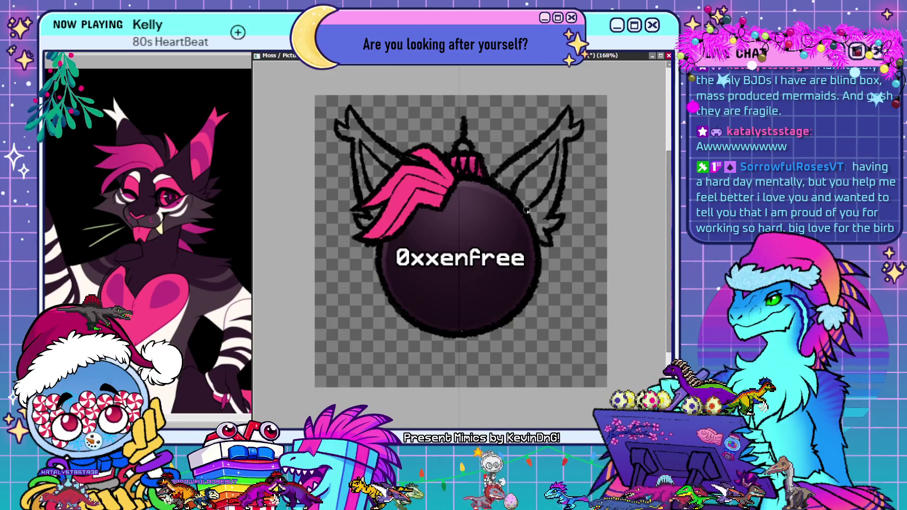
Step: Flip the canvas view horizontally to check the drawing, then flip it back to normal
key(h)
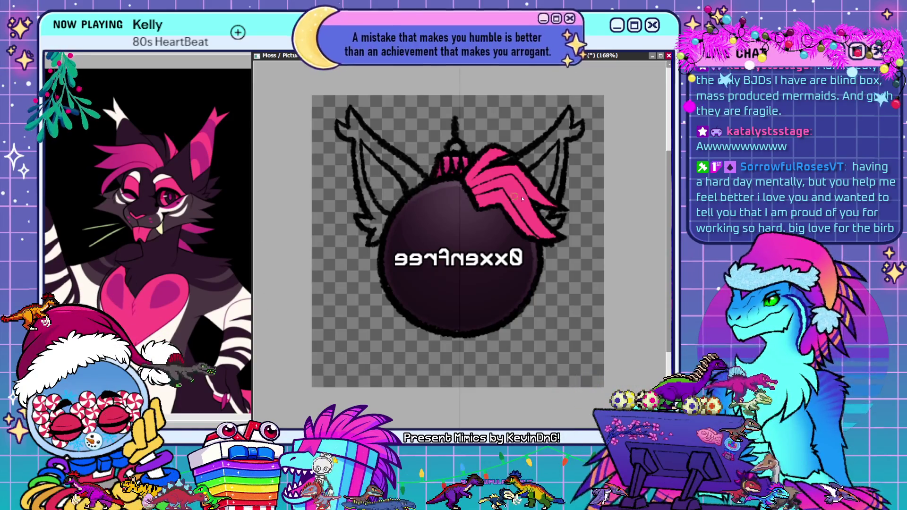
key(h)
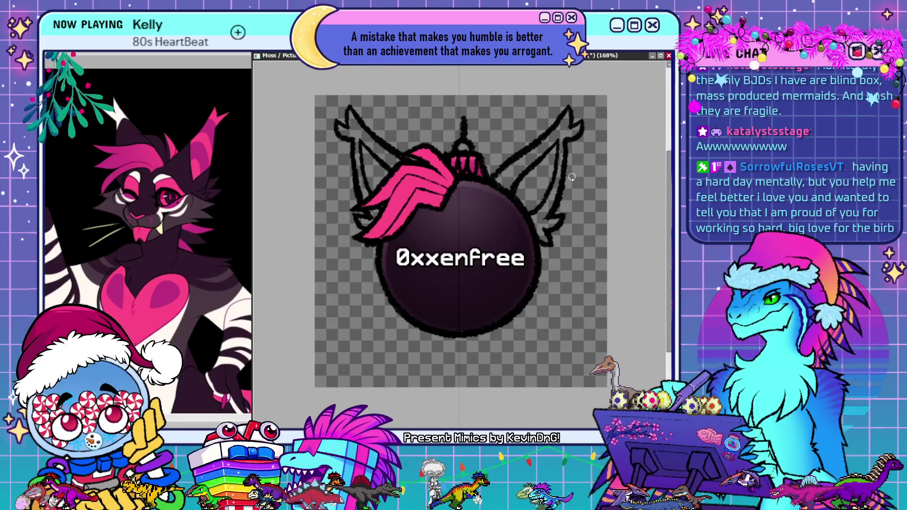
Step: Try long curved strokes and oval loops beside the ball, undoing each attempt
drag(570, 246, 565, 365)
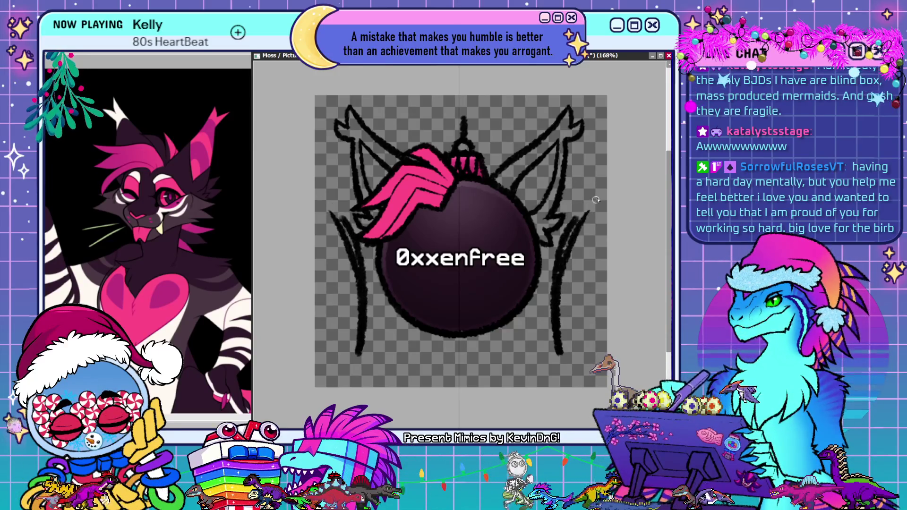
key(ctrl+z)
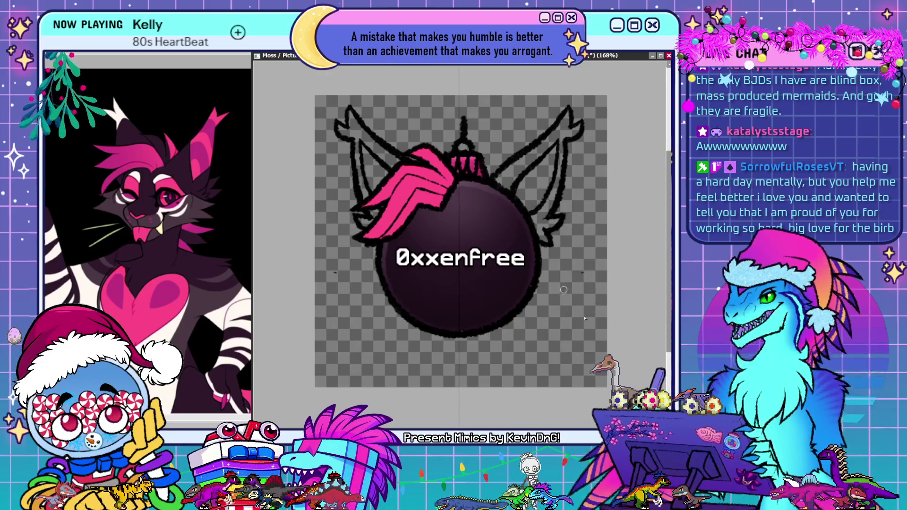
drag(580, 274, 584, 281)
key(ctrl+z)
drag(572, 236, 560, 378)
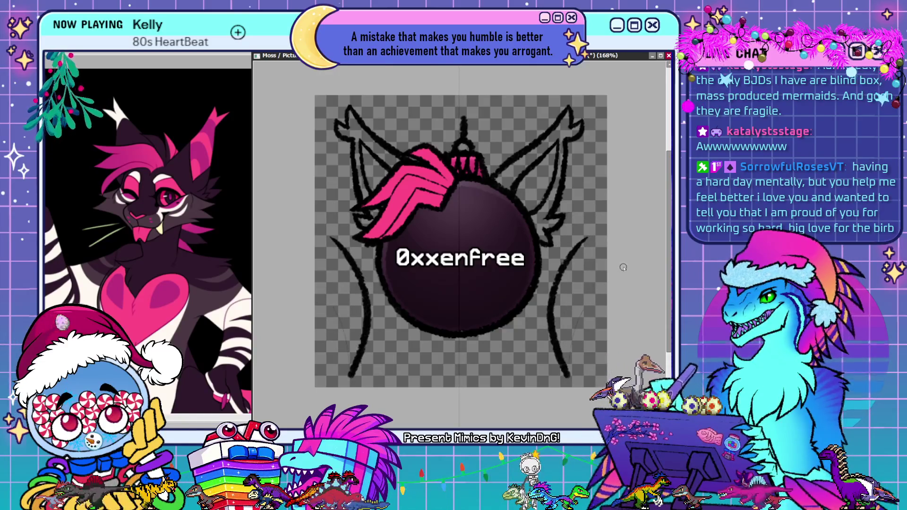
key(ctrl+z)
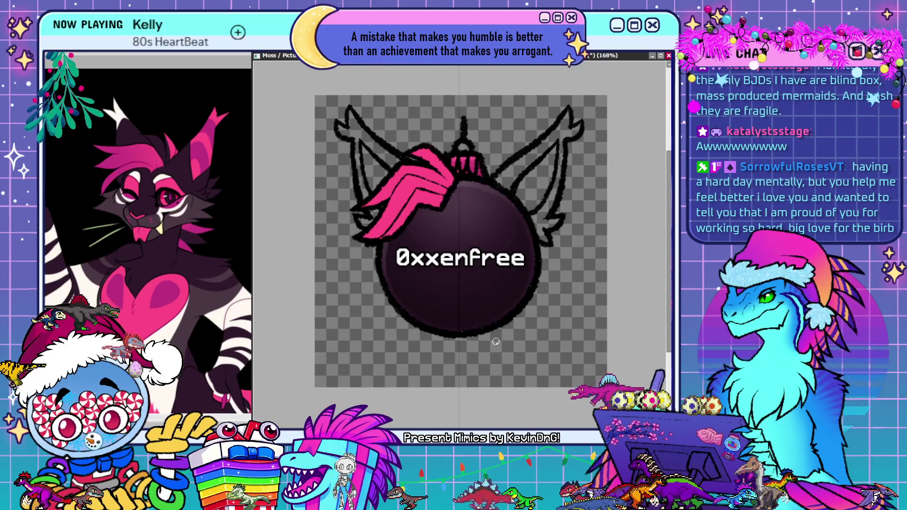
Step: Brush spiky black tufts out from the lower left and right sides of the ball
drag(371, 253, 339, 261)
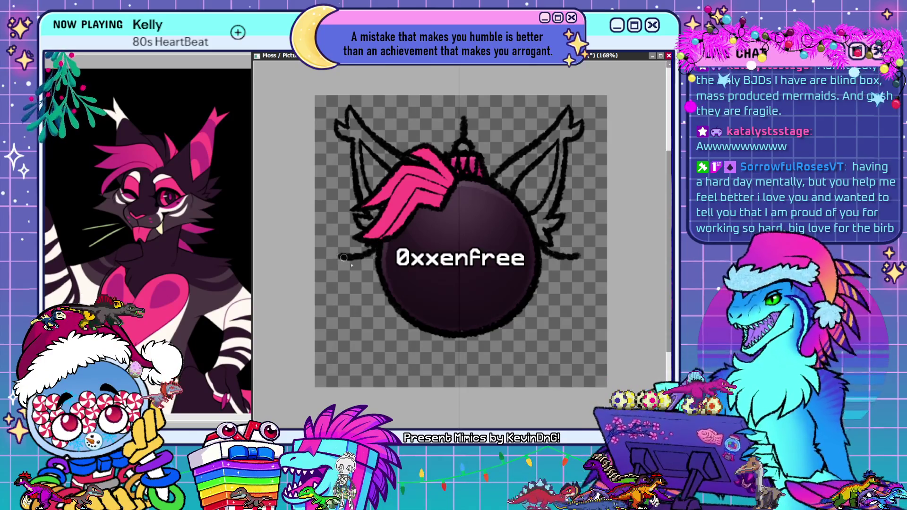
drag(579, 258, 561, 192)
mouse_move(364, 265)
mouse_down()
mouse_move(344, 278)
mouse_move(393, 307)
mouse_up()
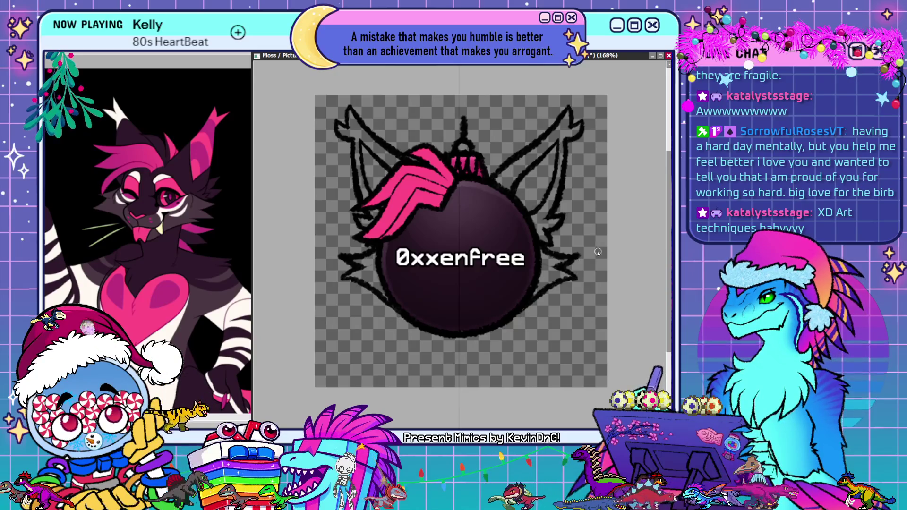
drag(578, 276, 553, 288)
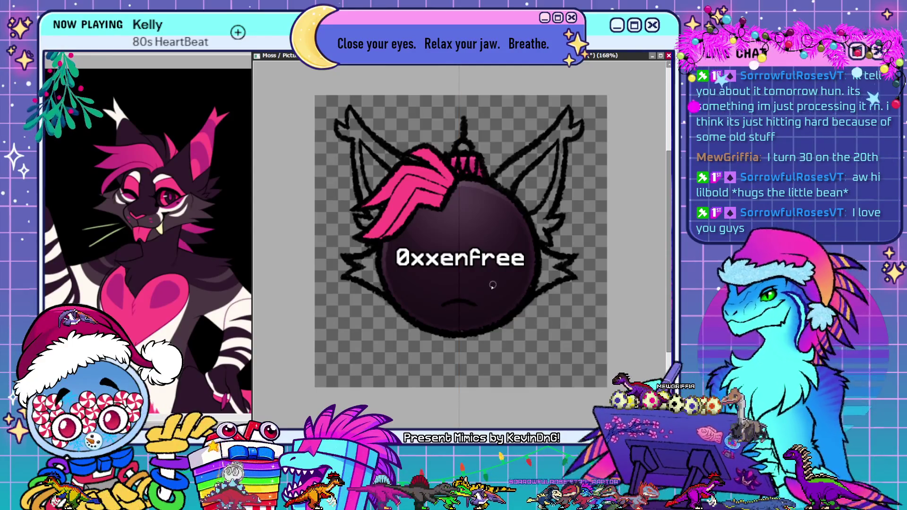
Step: Lengthen the curved mouth line, then undo back to the faint pink eye shapes
drag(444, 305, 474, 305)
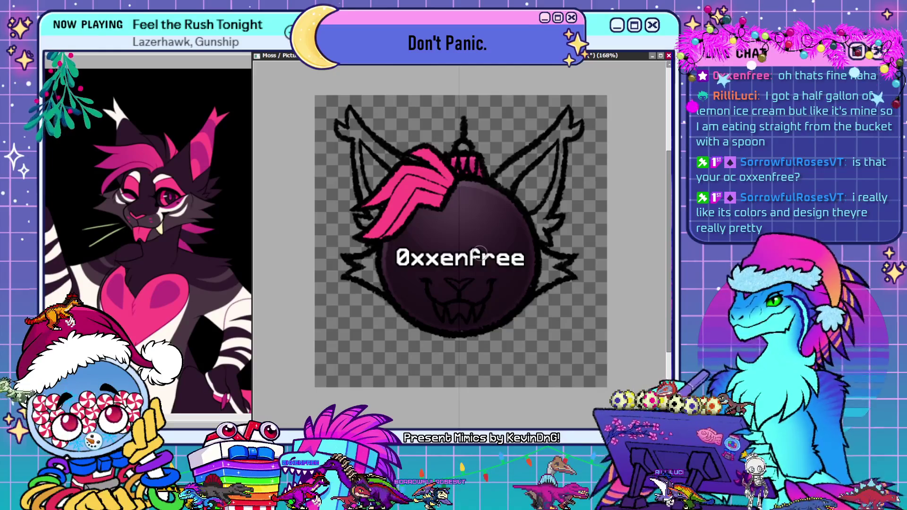
key(ctrl+z)
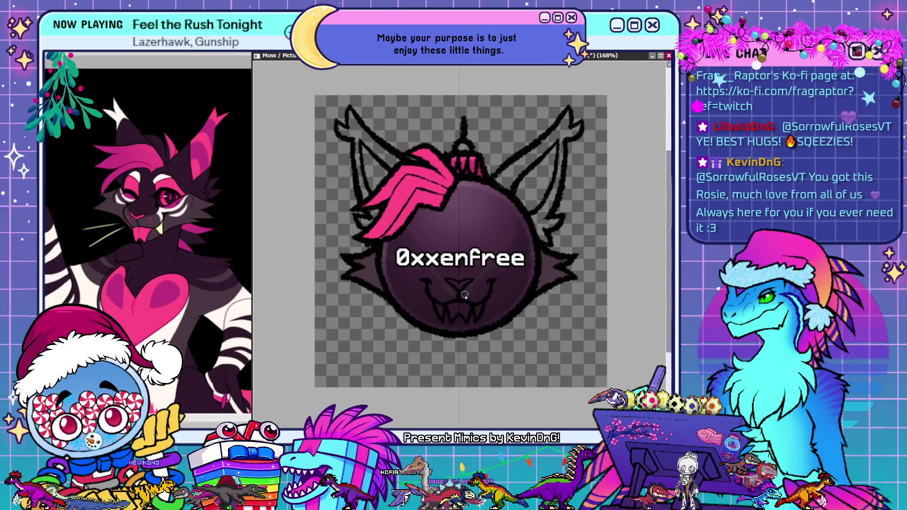
Step: Undo twice to restore the purple ears with brighter pink inner ears
key(ctrl+z)
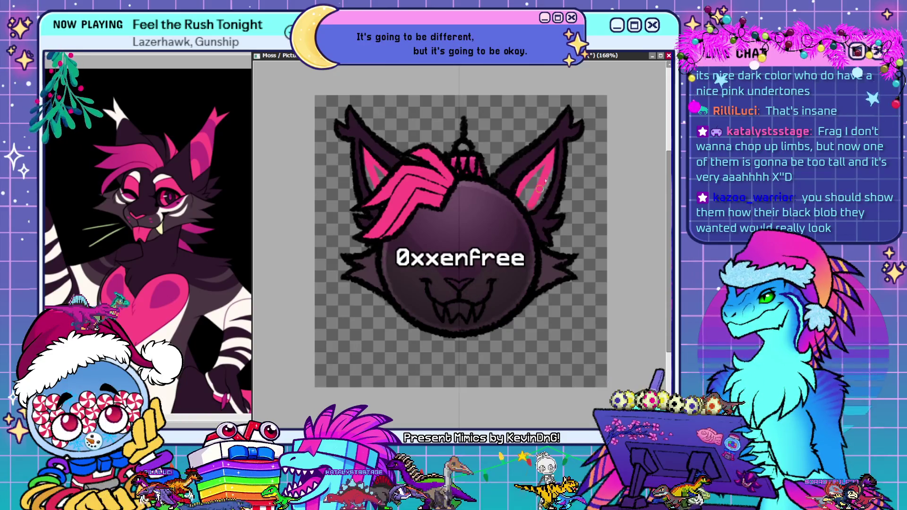
key(ctrl+z)
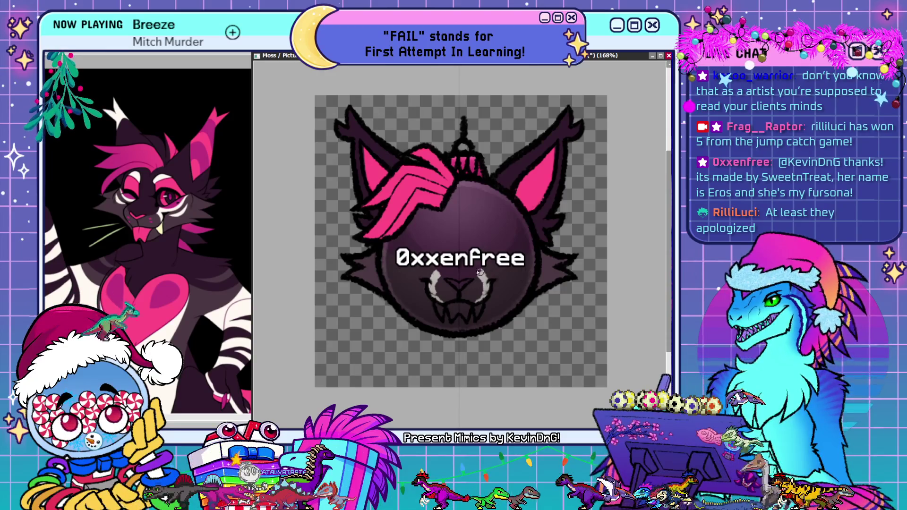
Step: Undo to bring back the white fur stripe across the cat's face
key(ctrl+z)
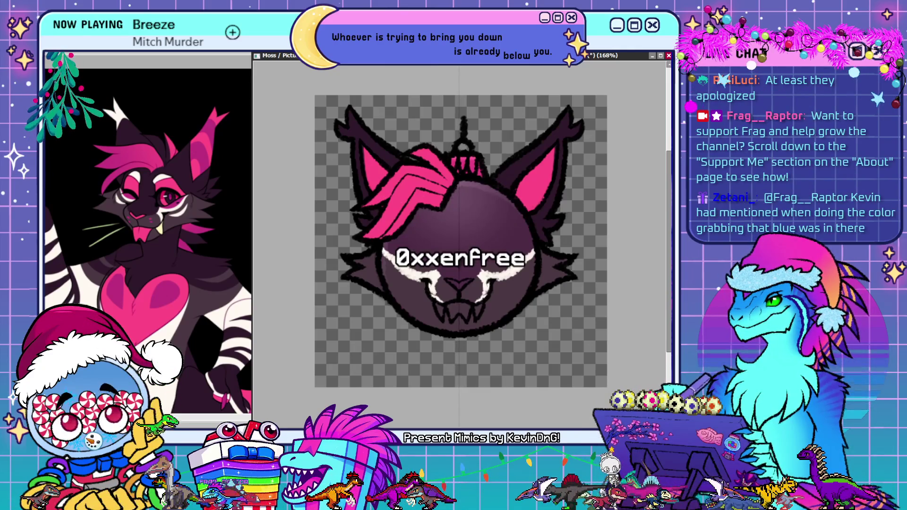
Step: Shade the ball darker behind the text and add pink colouring around the eyes
drag(520, 194, 472, 236)
drag(416, 227, 521, 238)
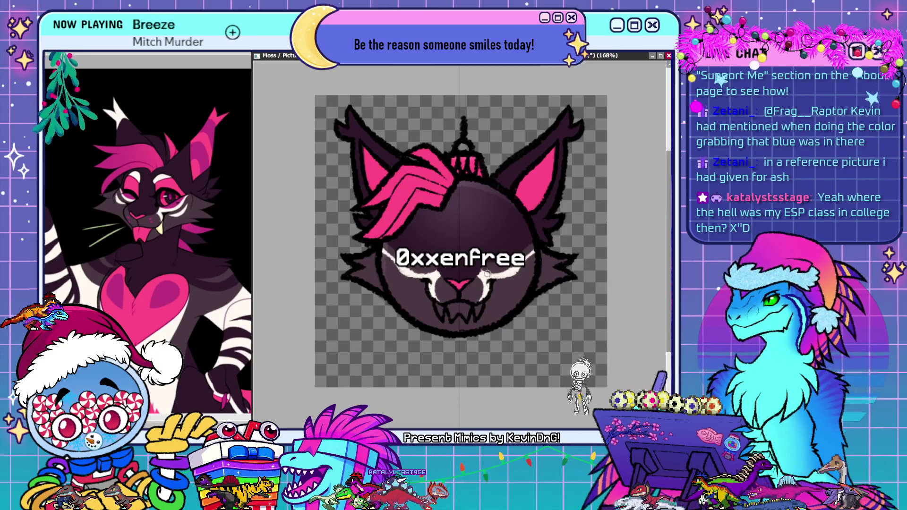
drag(488, 274, 503, 278)
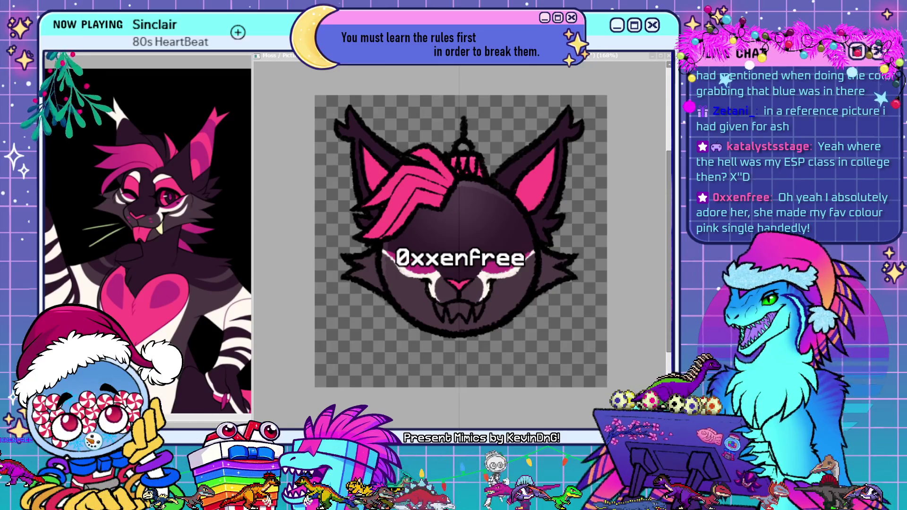
Step: Paint a pink tongue between the fangs and mirrored white stripes on both cheeks
click(357, 289)
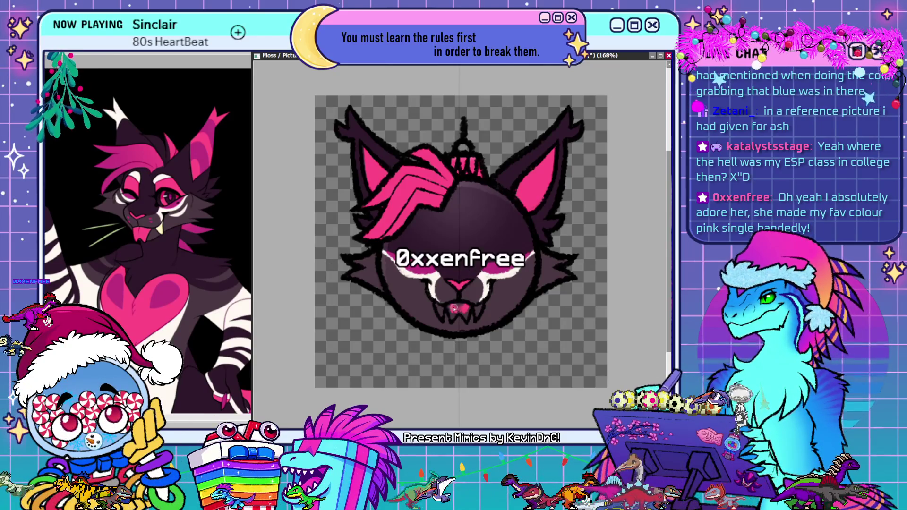
drag(461, 310, 457, 310)
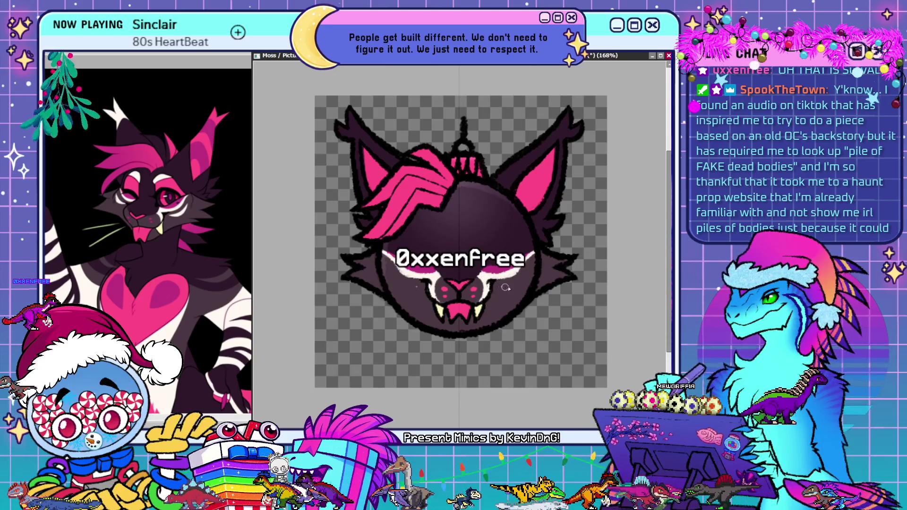
drag(505, 287, 532, 269)
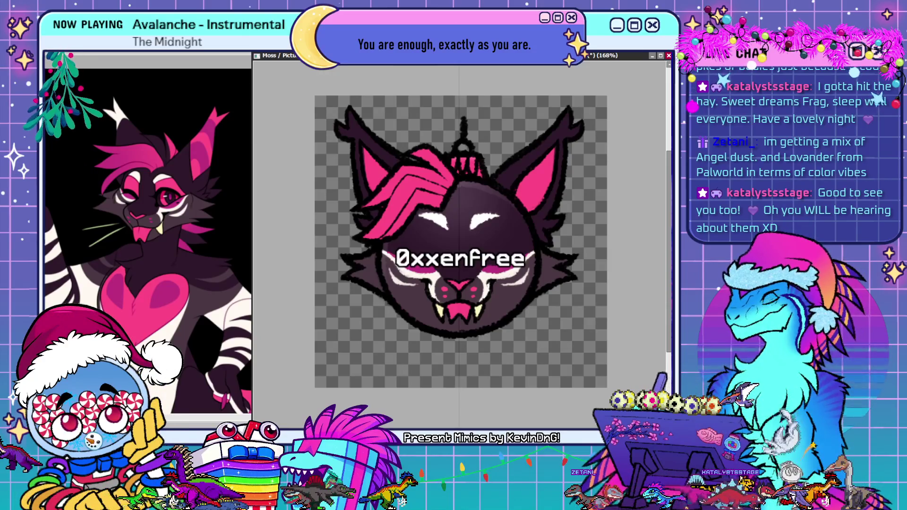
Step: Drag the 0xxenfree text slightly higher on the face with the Move tool
drag(539, 210, 536, 204)
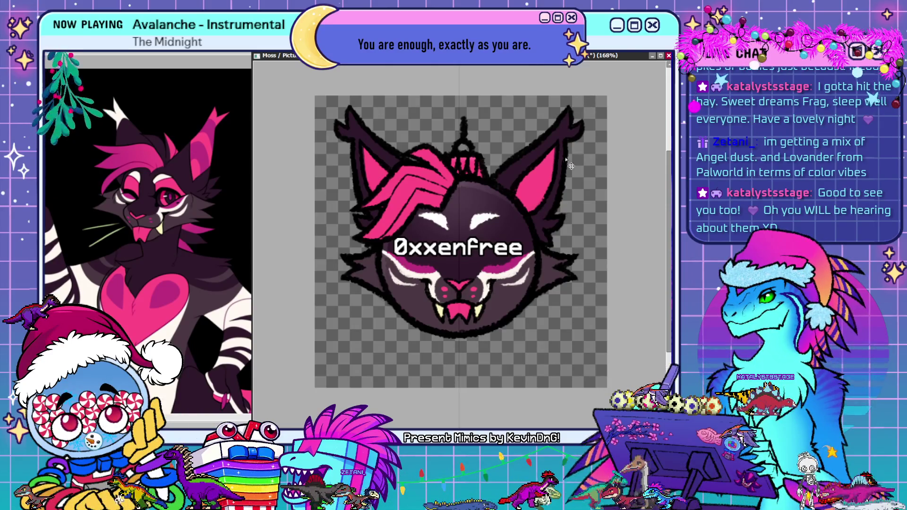
Step: Move the 0xxenfree text back down and paint pink stripes below both eyebrows
drag(507, 204, 505, 216)
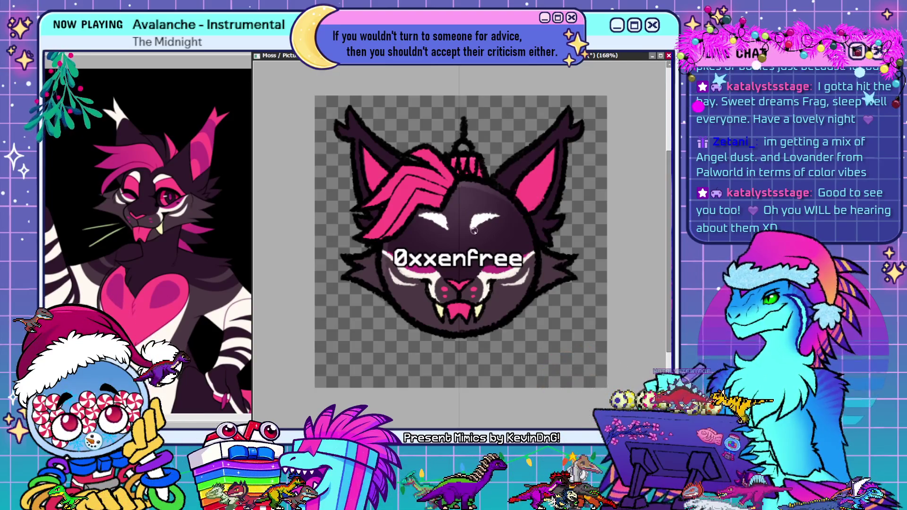
drag(478, 229, 479, 250)
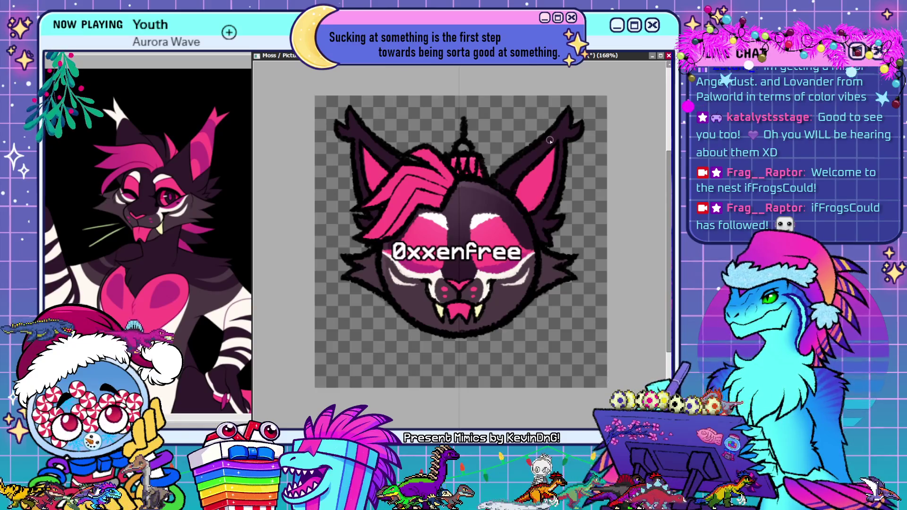
Step: Paint light fur strokes along the right ear, then white tufts inside both ears
drag(536, 151, 558, 144)
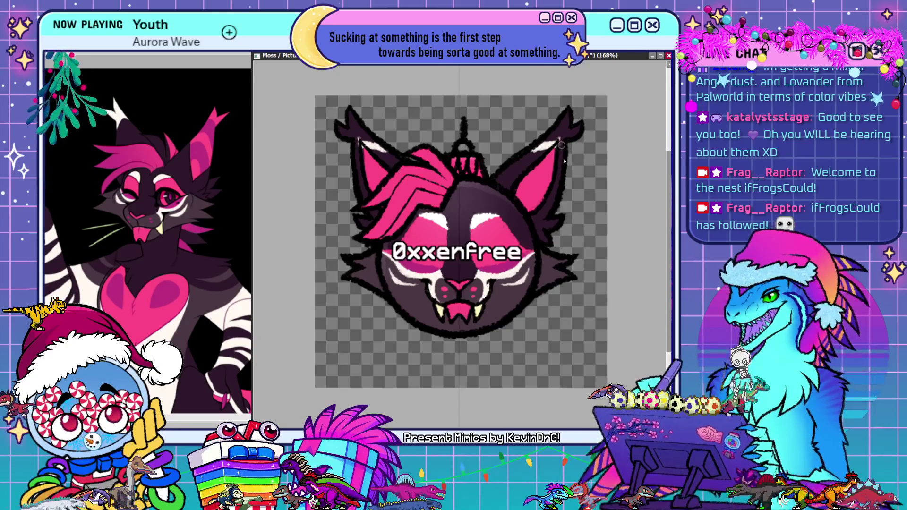
mouse_move(561, 165)
mouse_down()
mouse_move(560, 135)
mouse_move(578, 133)
mouse_up()
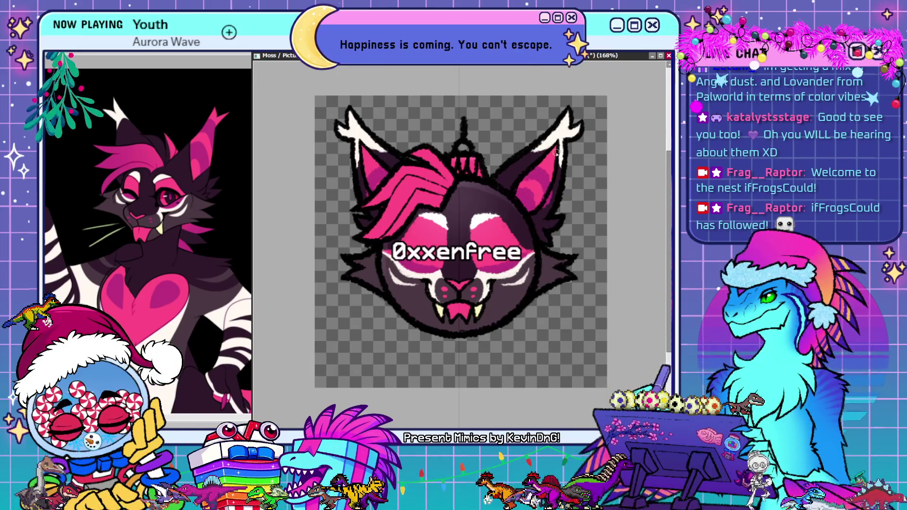
Step: Paint a brighter pink stroke inside the cat's right ear
drag(541, 173, 561, 157)
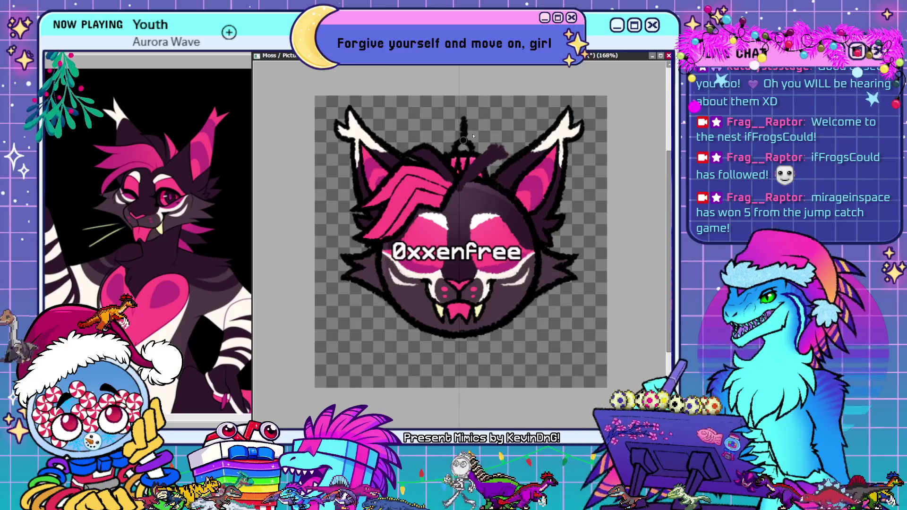
Step: Undo the stray dark stroke beside the ornament cap
key(ctrl+z)
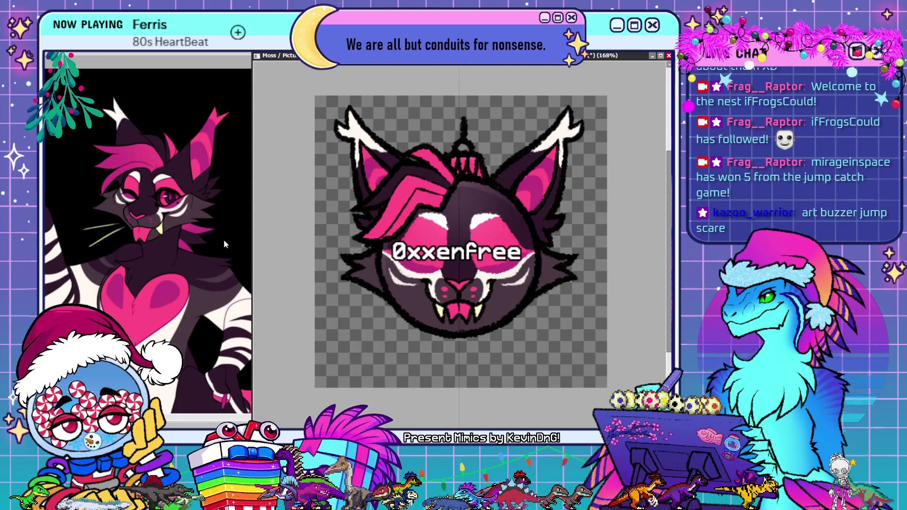
Step: Magic Wand the round bauble face and hide the selection's colour overlay
click(489, 287)
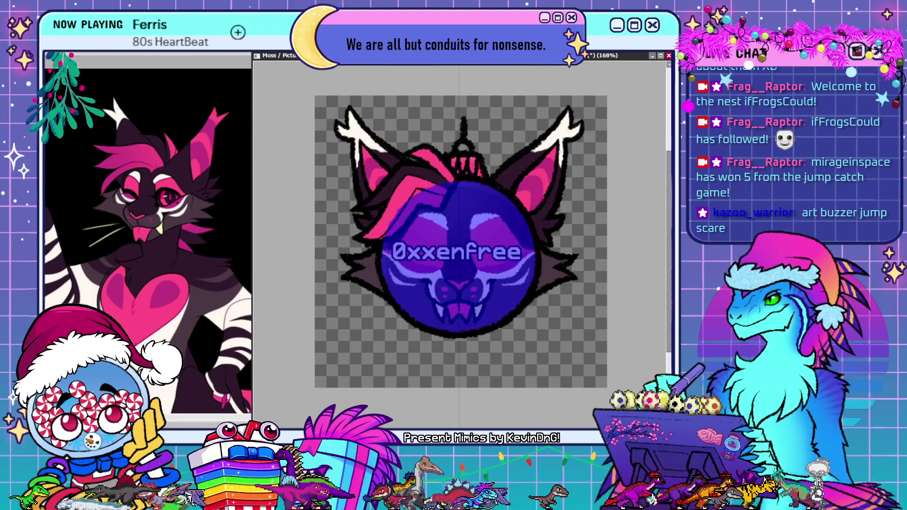
key(b)
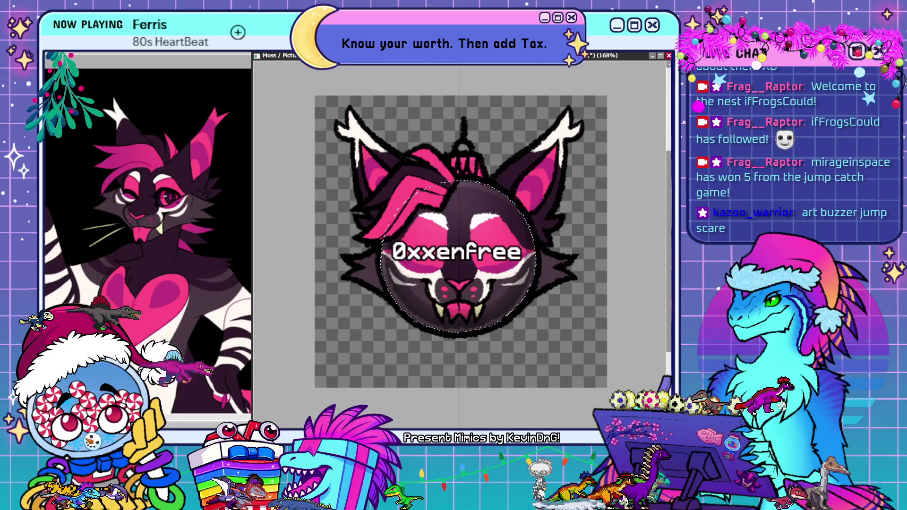
Step: Drop the circle selection and brush cheek fur mirrored on both sides of the face
key(ctrl+d)
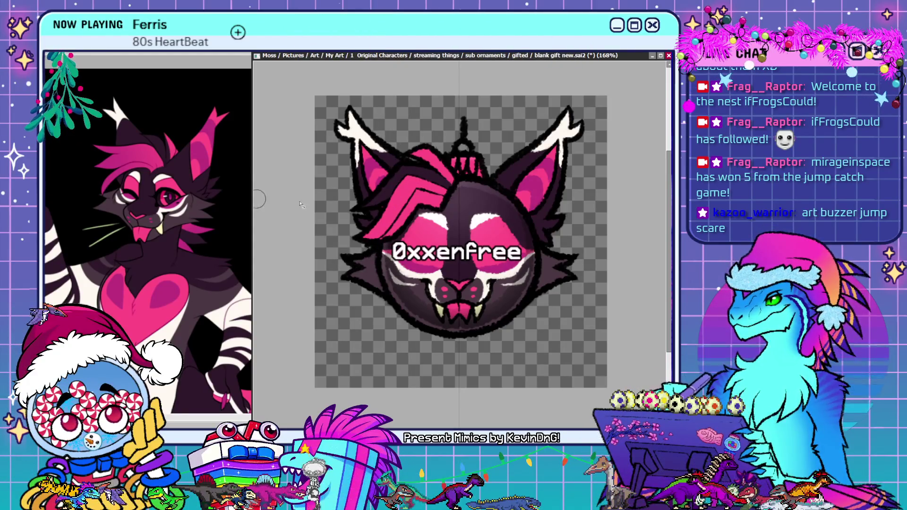
mouse_move(352, 264)
mouse_down()
mouse_move(377, 259)
mouse_move(348, 278)
mouse_move(368, 274)
mouse_up()
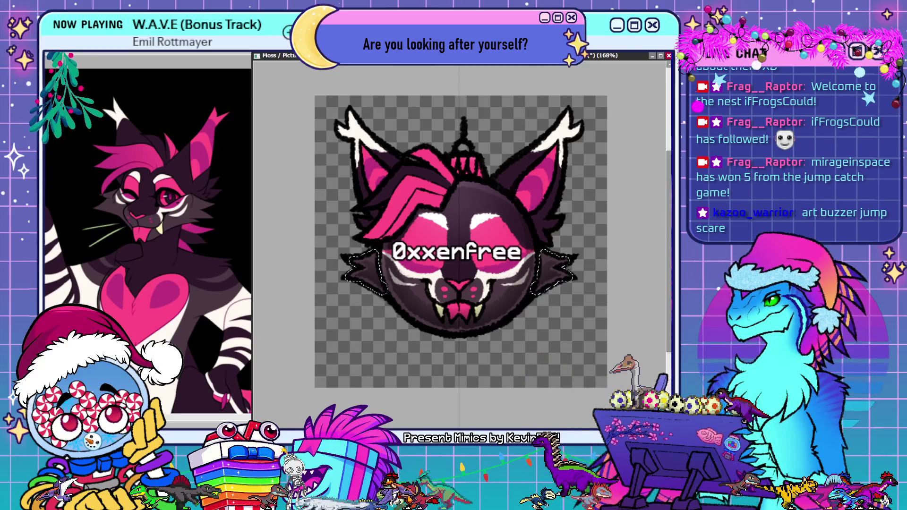
Step: Show the whisker selections as a solid blue mask, then select the whole canvas and clear it
key(shift+BackSpace)
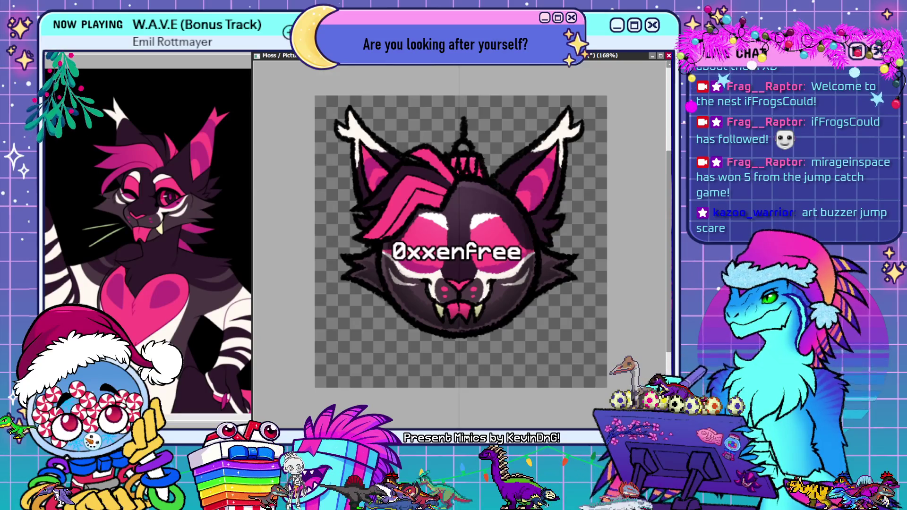
key(shift+BackSpace)
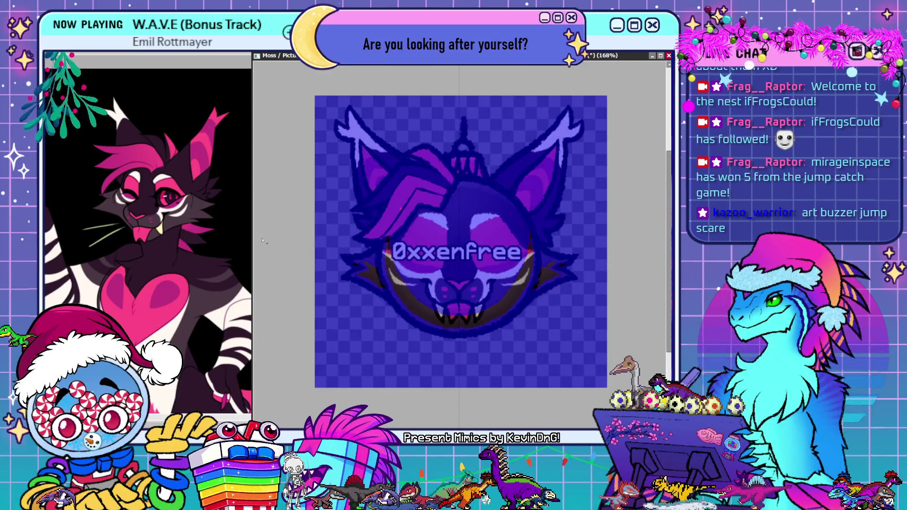
key(ctrl+z)
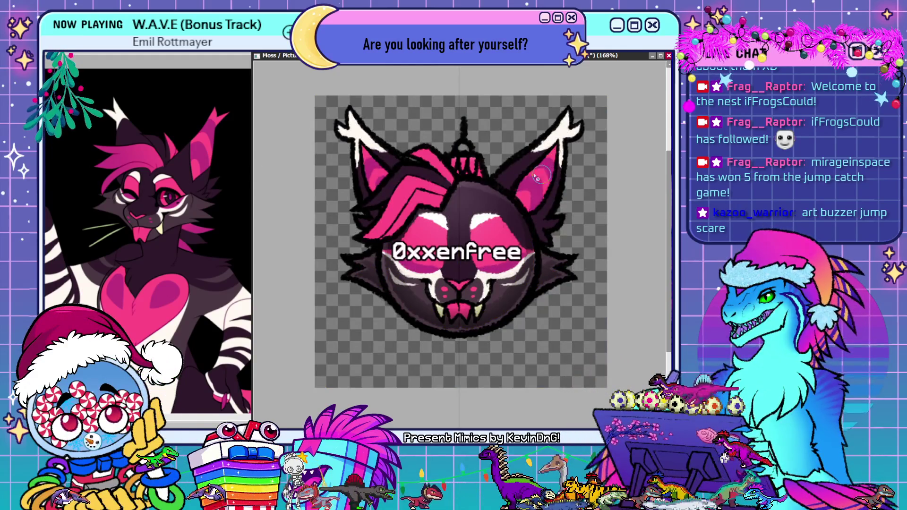
Step: Mask both ears' outer edges and inner areas, then turn the mask into a selection
drag(411, 176, 378, 222)
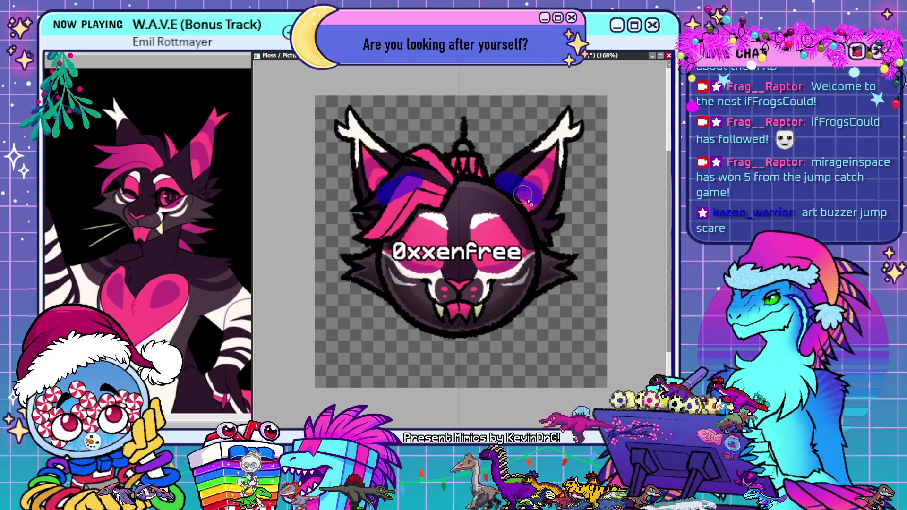
drag(501, 179, 539, 210)
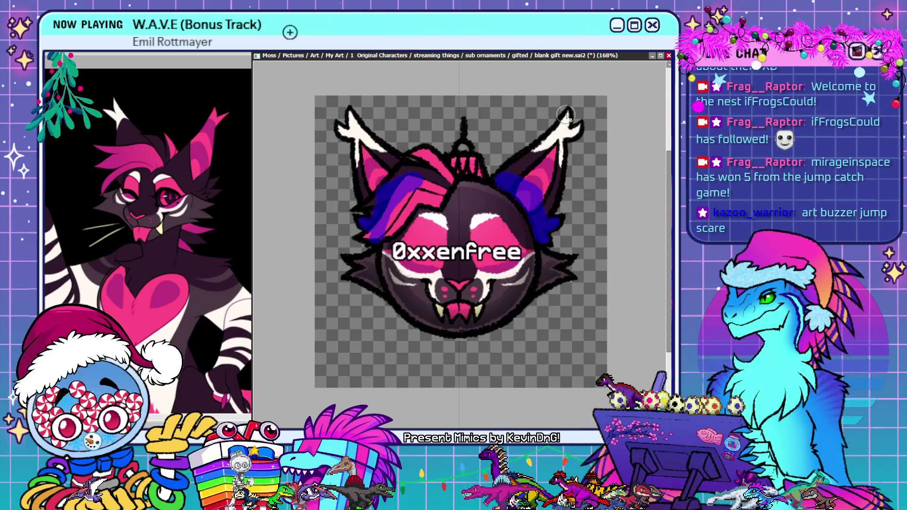
drag(348, 110, 402, 163)
drag(568, 112, 546, 154)
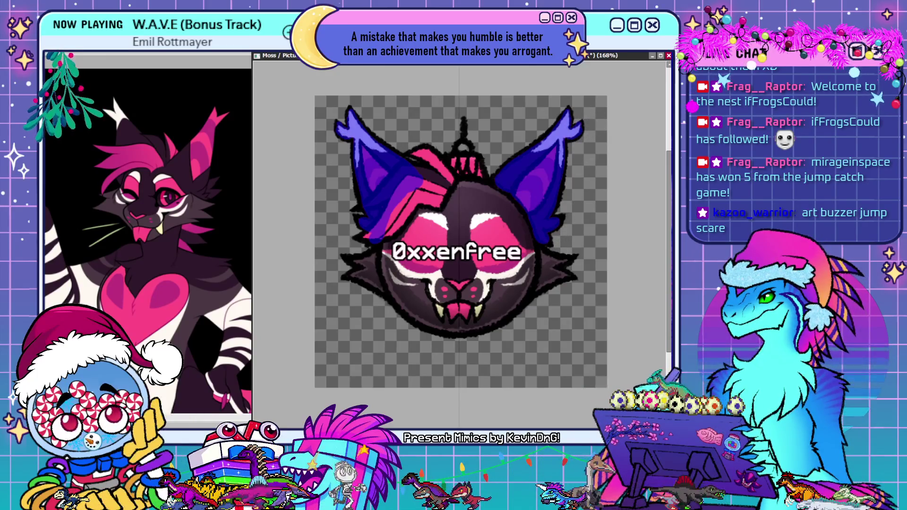
key(ctrl+z)
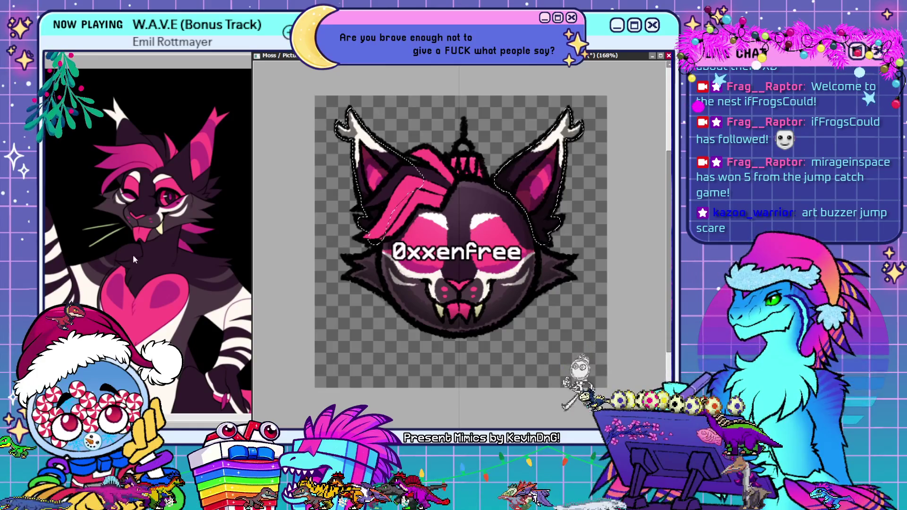
Step: Reopen the ear mask, tighten it inside the right ear, and convert it back to a selection
key(shift+BackSpace)
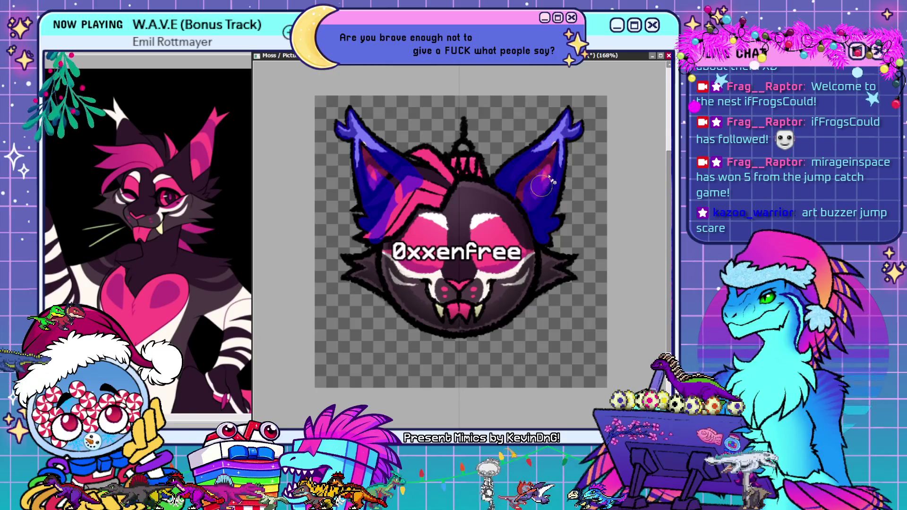
drag(556, 159, 548, 189)
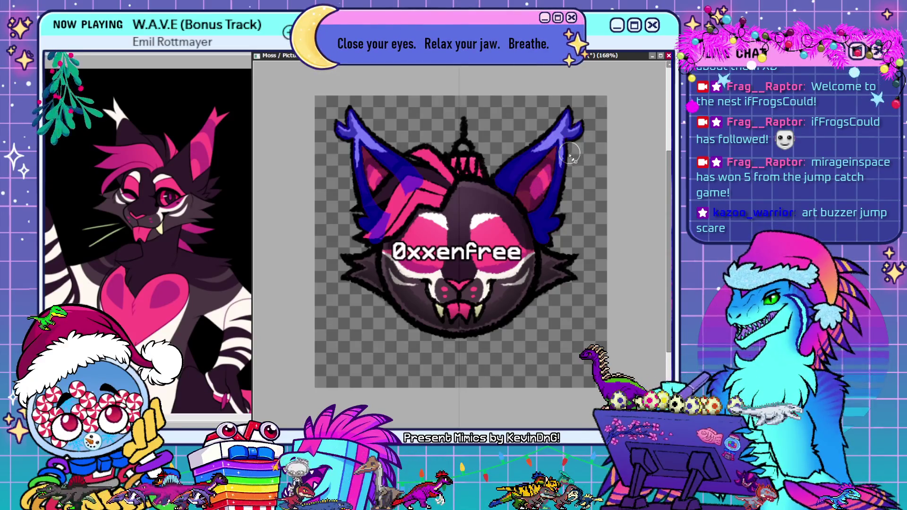
key(b)
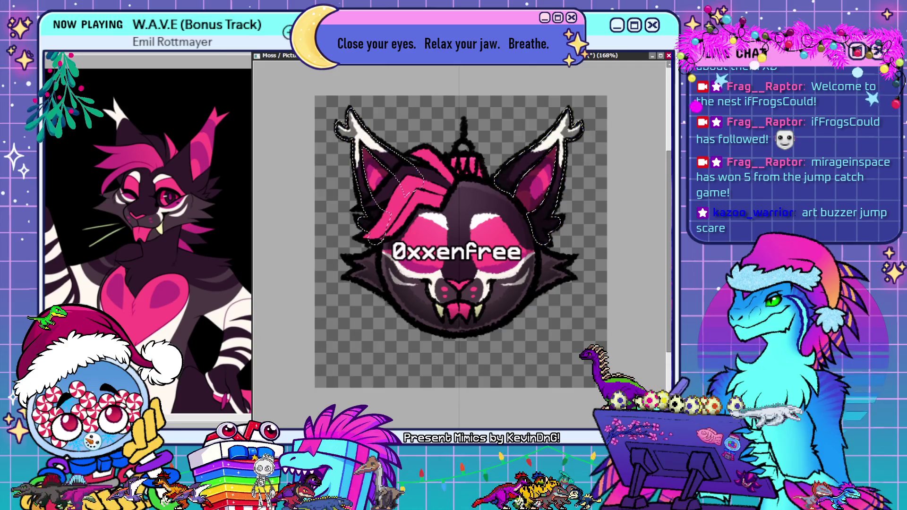
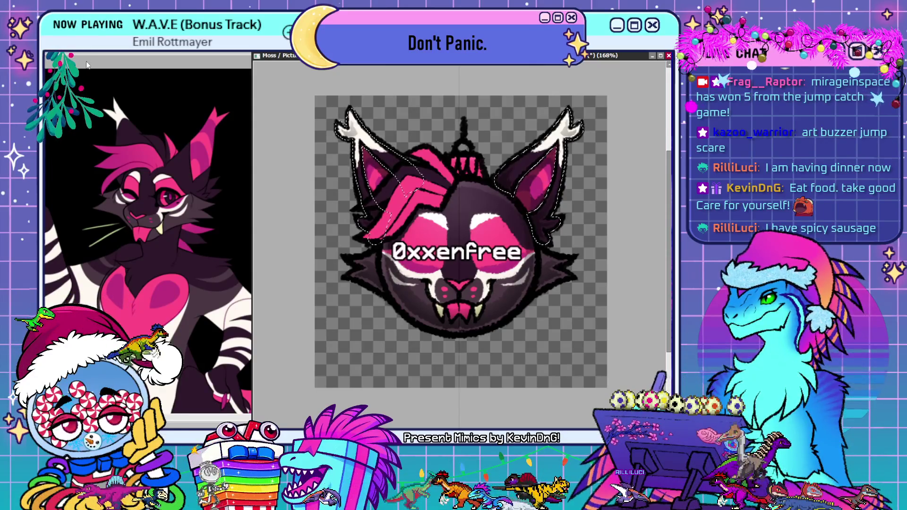
Step: Invert the lynx-head selection to the surroundings and flip the canvas view horizontally
key(ctrl+i)
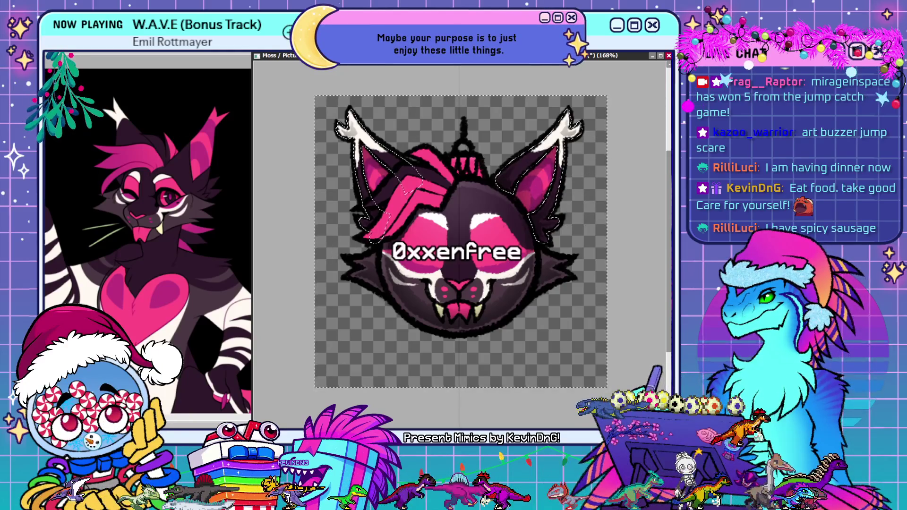
key(h)
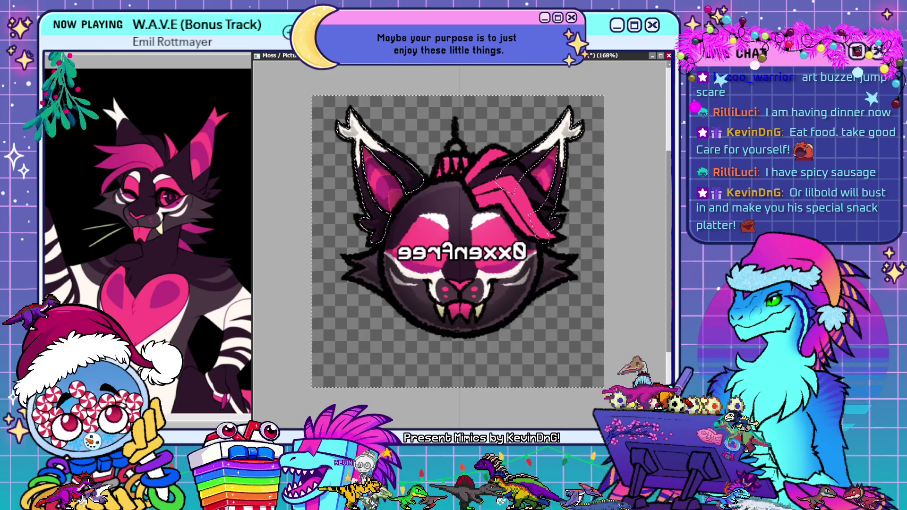
Step: Deselect all and un-flip the view so '0xxenfree' reads left to right
key(ctrl+shift+a)
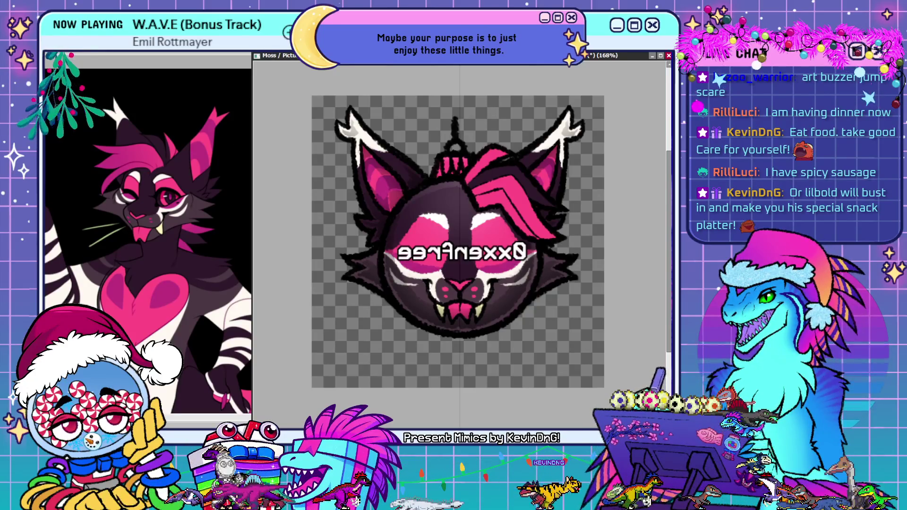
key(h)
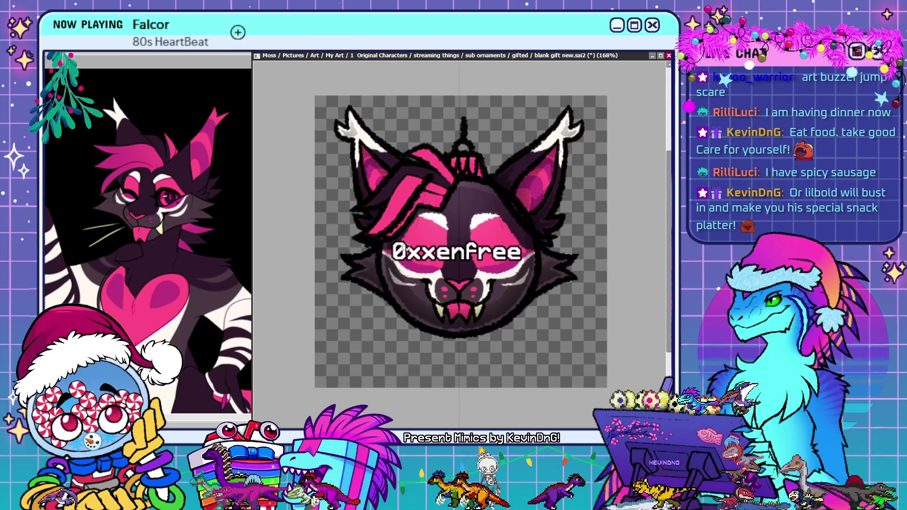
Step: Undo the black lines in the pink forelock and brush a darker shading stroke through it
key(ctrl+z)
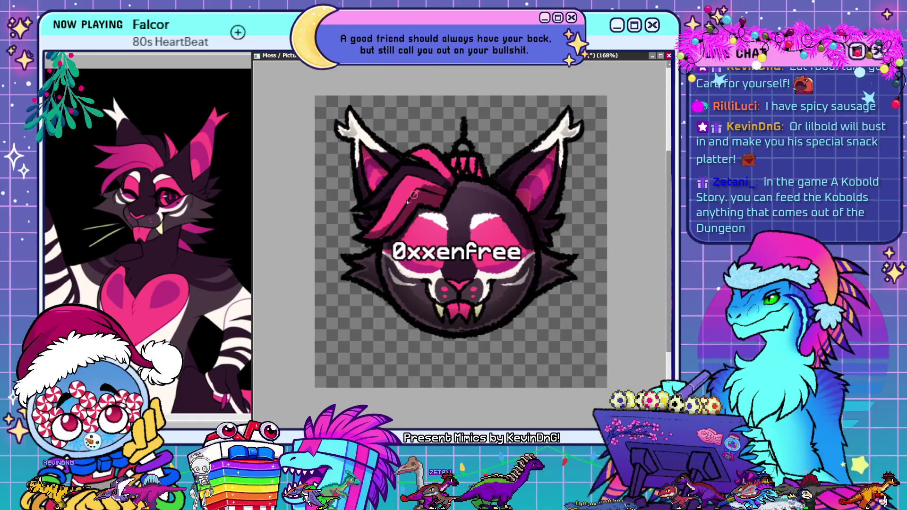
drag(378, 230, 412, 193)
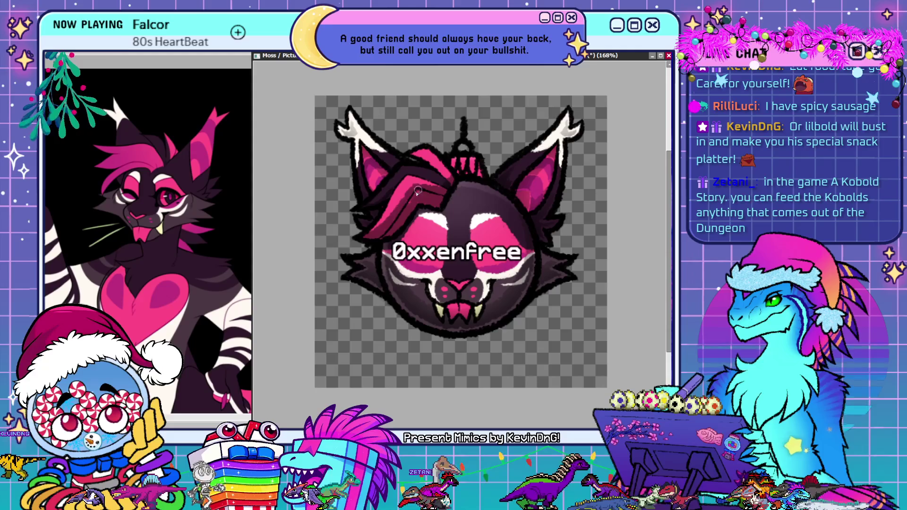